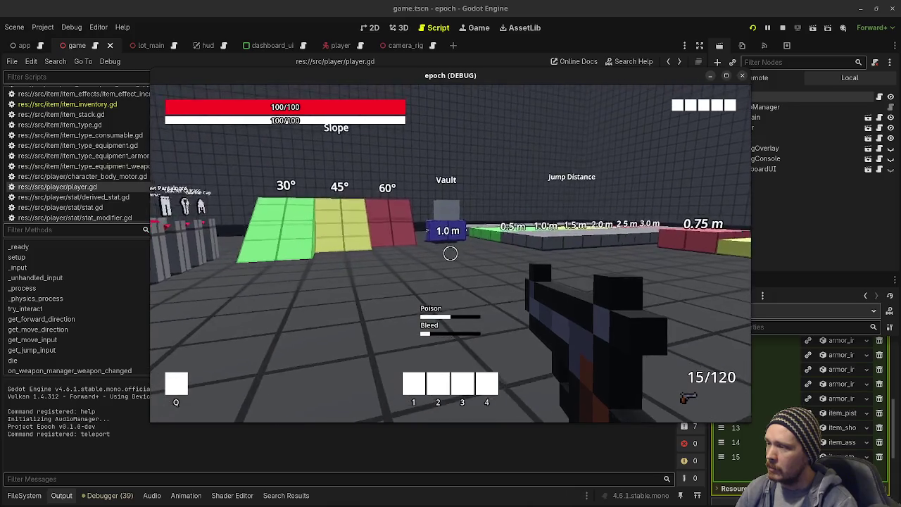
# - Walk to the item stands, check the inventory grid in-game, then stop the game
pyautogui.press('w')
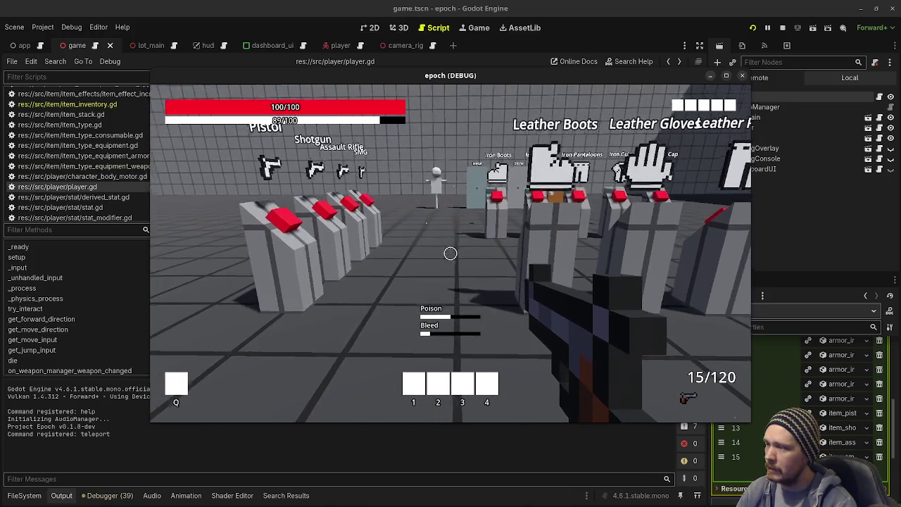
pyautogui.press('Tab')
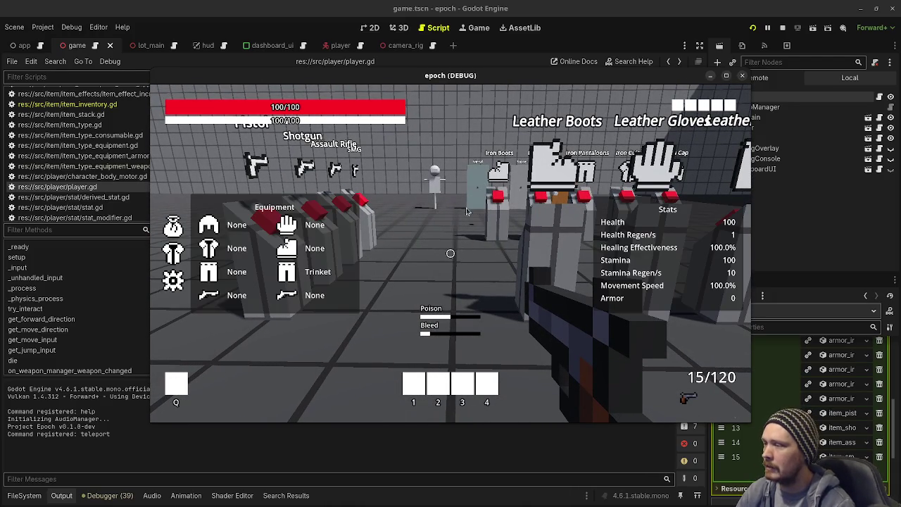
pyautogui.click(172, 225)
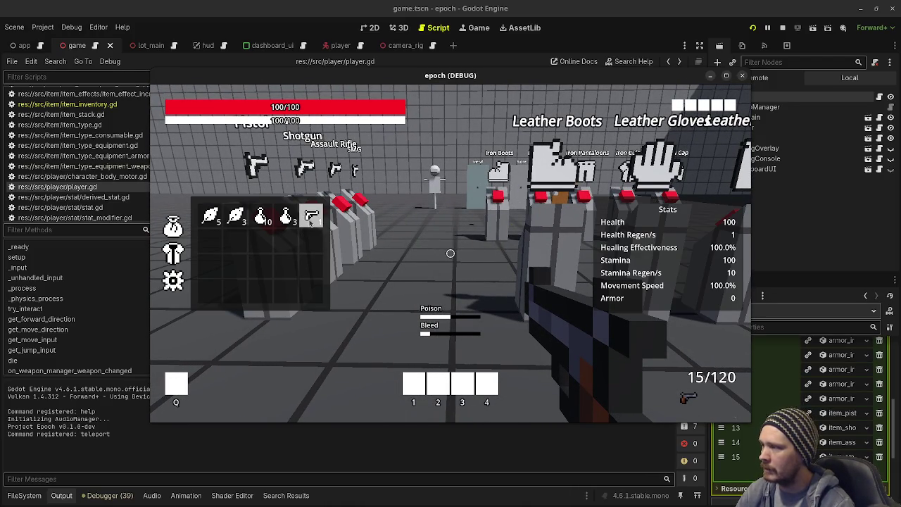
pyautogui.click(783, 31)
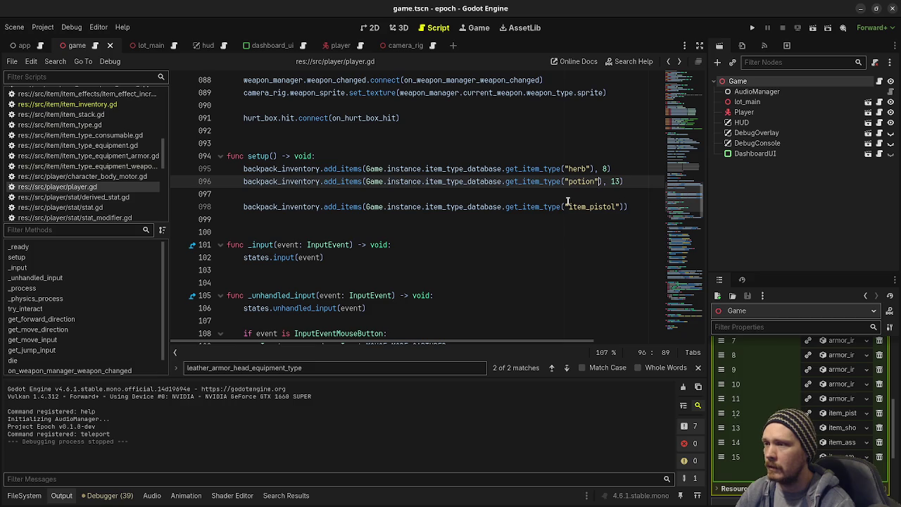
# - Delete the item_pistol add_items line from player.gd's setup and save the script
pyautogui.click(637, 203)
pyautogui.hotkey('shift', 'Up')
pyautogui.hotkey('shift', 'Up')
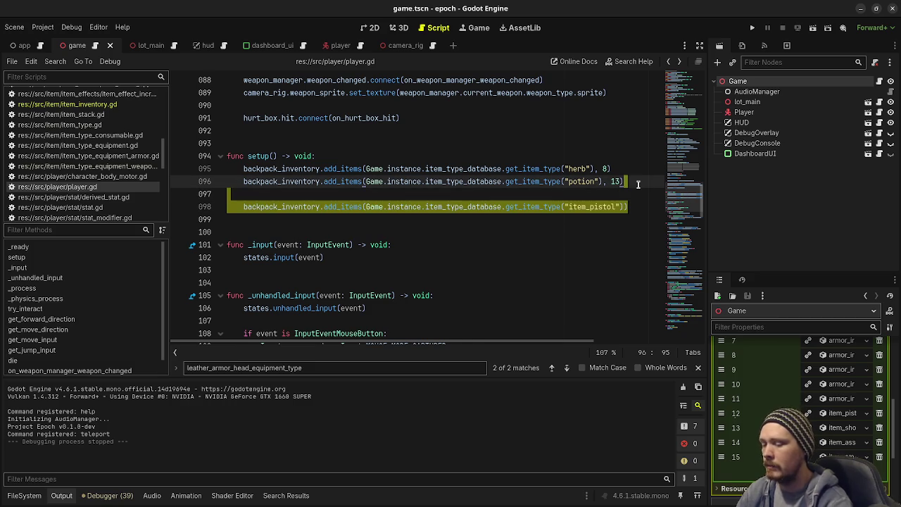
pyautogui.press('BackSpace')
pyautogui.hotkey('ctrl', 's')
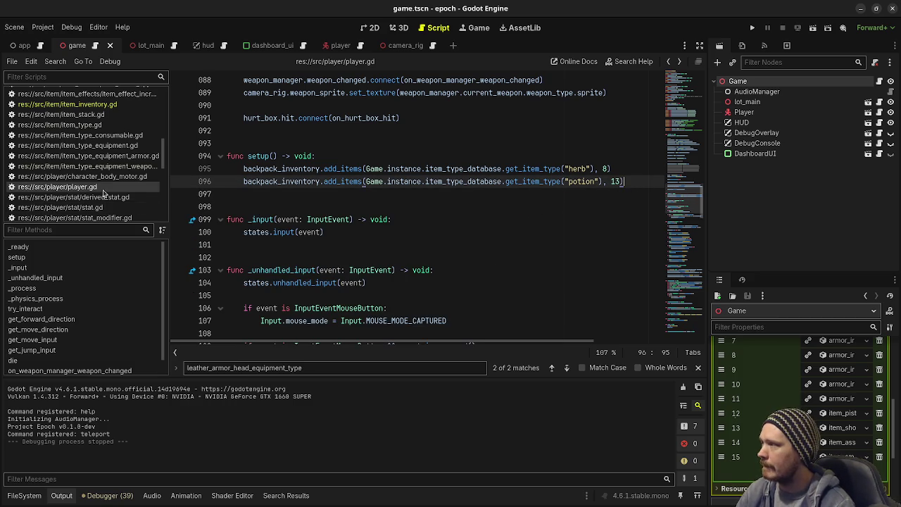
# - Look at item_inventory.gd, then open item_type_database.gd in the script editor
pyautogui.scroll(2, 106, 179)
pyautogui.click(103, 137)
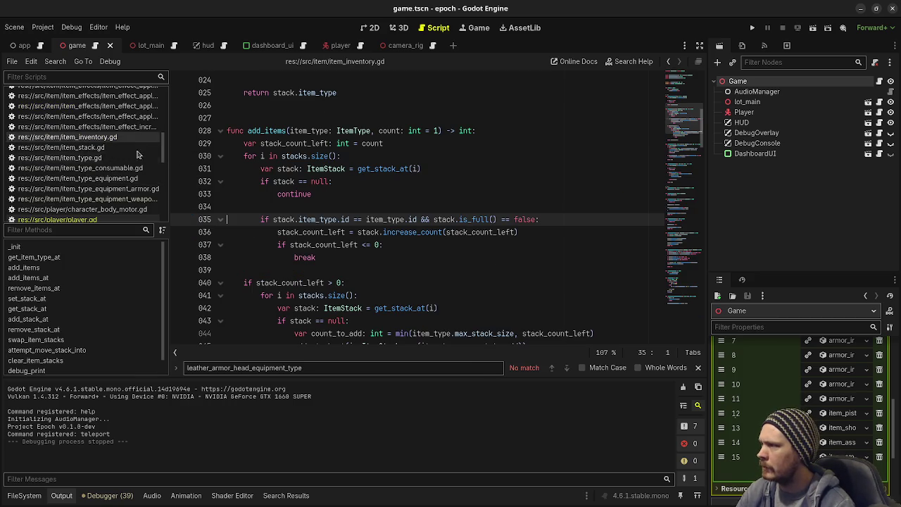
pyautogui.scroll(-5, 86, 193)
pyautogui.scroll(10, 86, 194)
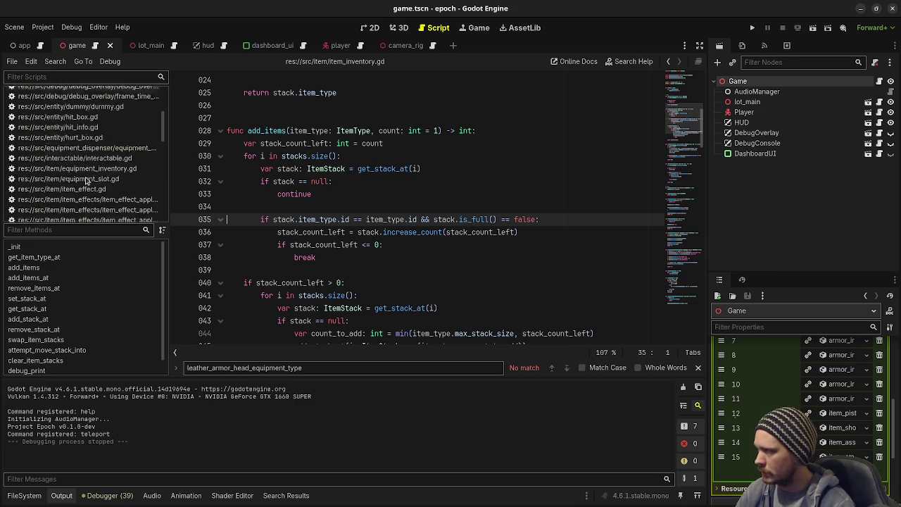
pyautogui.click(84, 124)
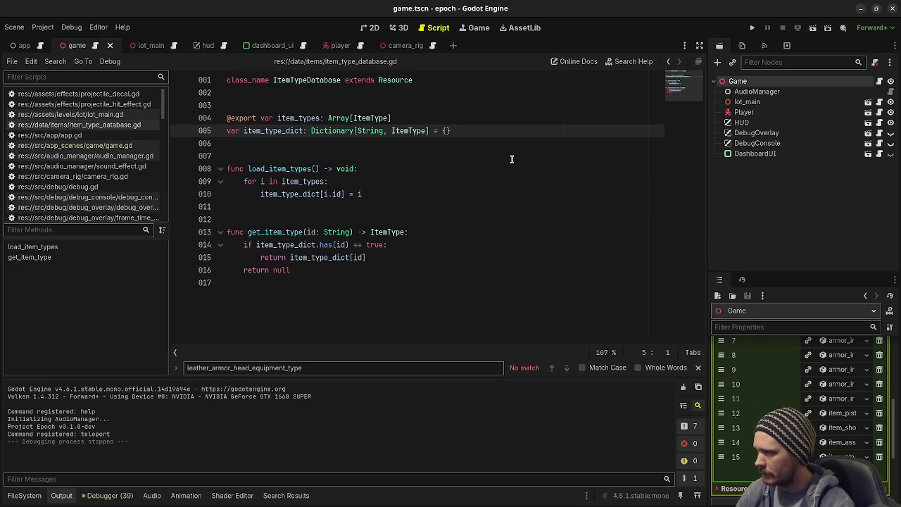
# - Add '# FIXME: eventually come back and load item resources dynamically' above load_item_types and save
pyautogui.click(337, 158)
pyautogui.press('Return')
pyautogui.write('# ')
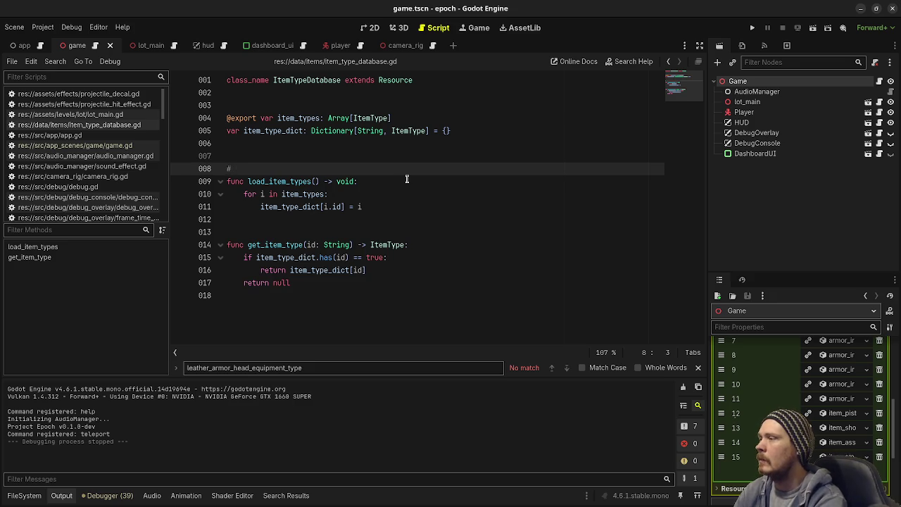
pyautogui.write('eve')
pyautogui.press('BackSpace')
pyautogui.press('BackSpace')
pyautogui.press('BackSpace')
pyautogui.write('FIXME: eventually ')
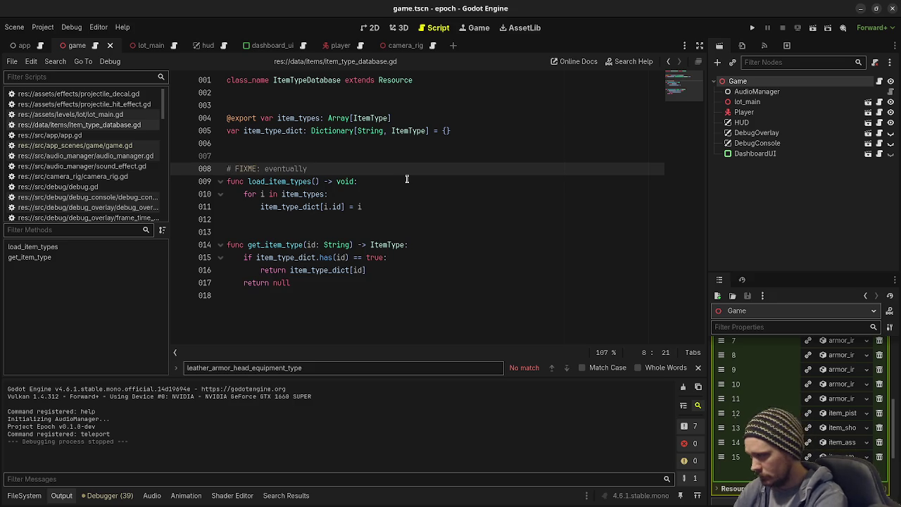
pyautogui.write('come back and load item resources dynamically')
pyautogui.hotkey('ctrl', 's')
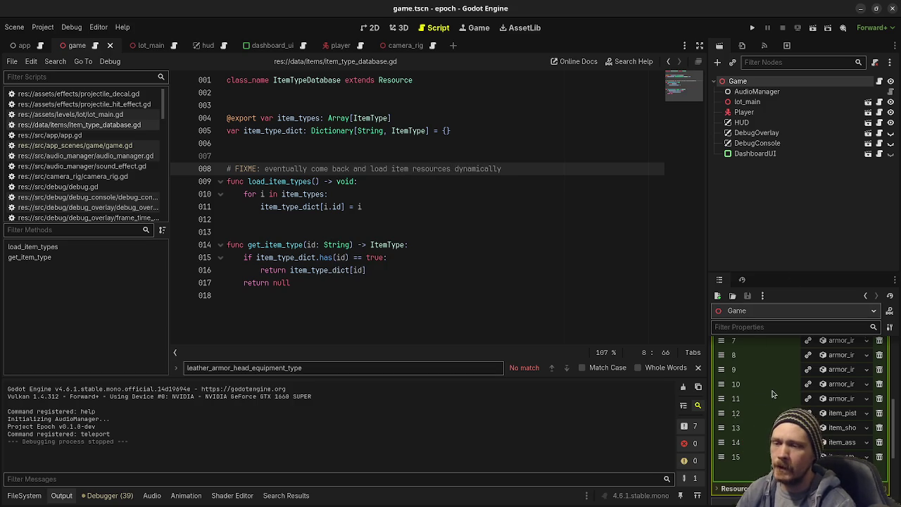
# - Collapse the Item Types array and Item Type Database resource in the inspector, then deselect Game
pyautogui.scroll(5, 765, 399)
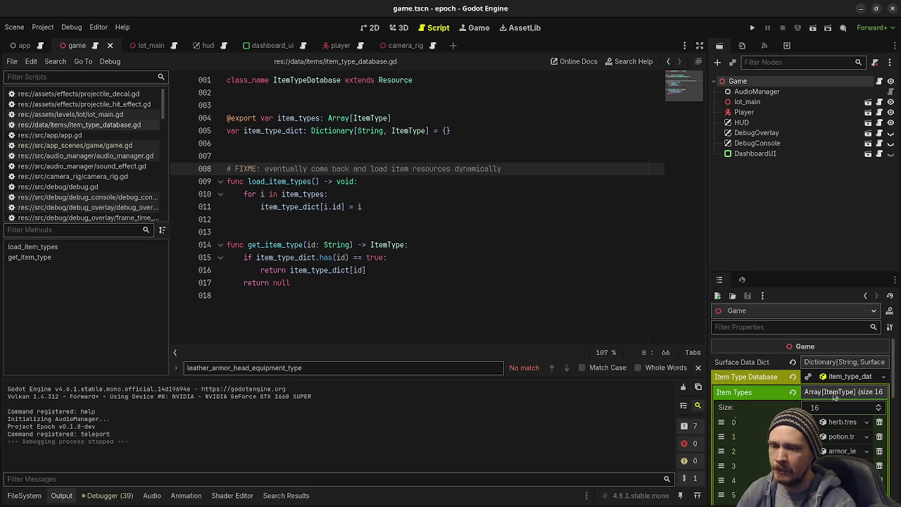
pyautogui.click(835, 392)
pyautogui.click(838, 376)
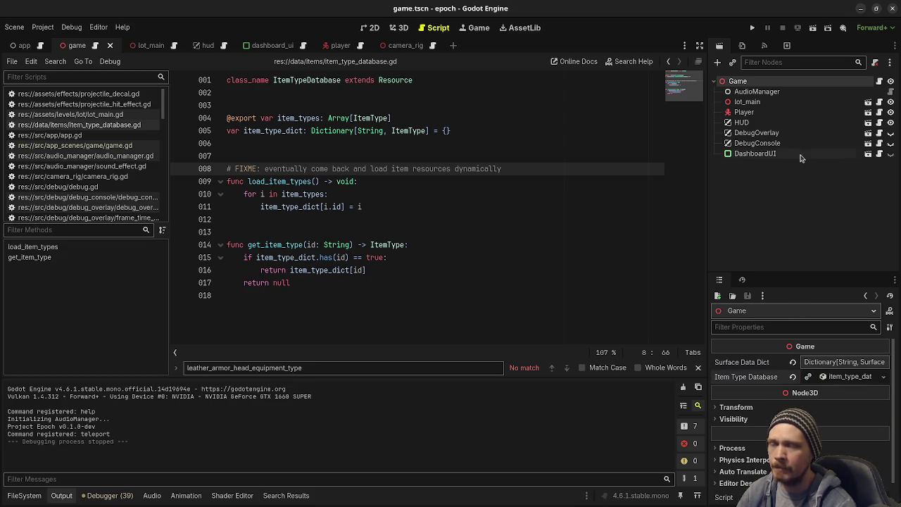
pyautogui.click(800, 159)
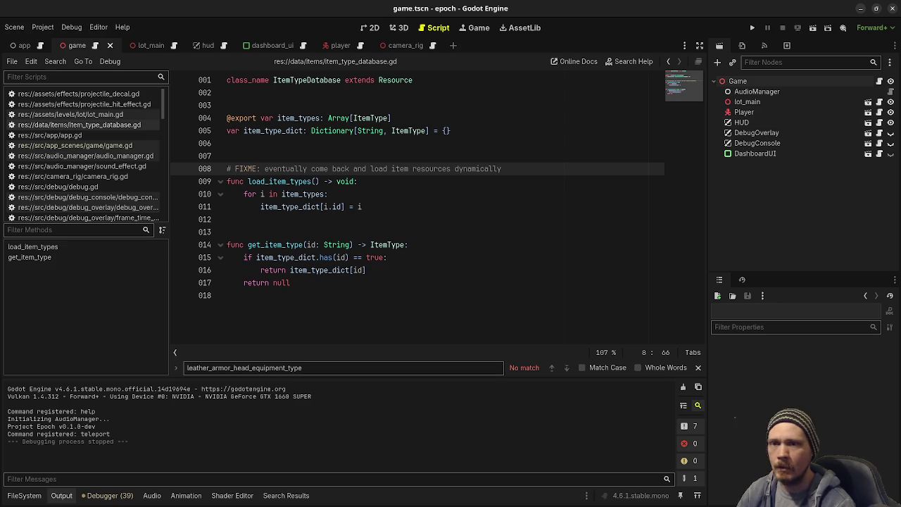
# - Glance at VS Code, read through equipment_dispenser.gd in Godot, then return to VS Code
pyautogui.hotkey('alt', 'Tab')
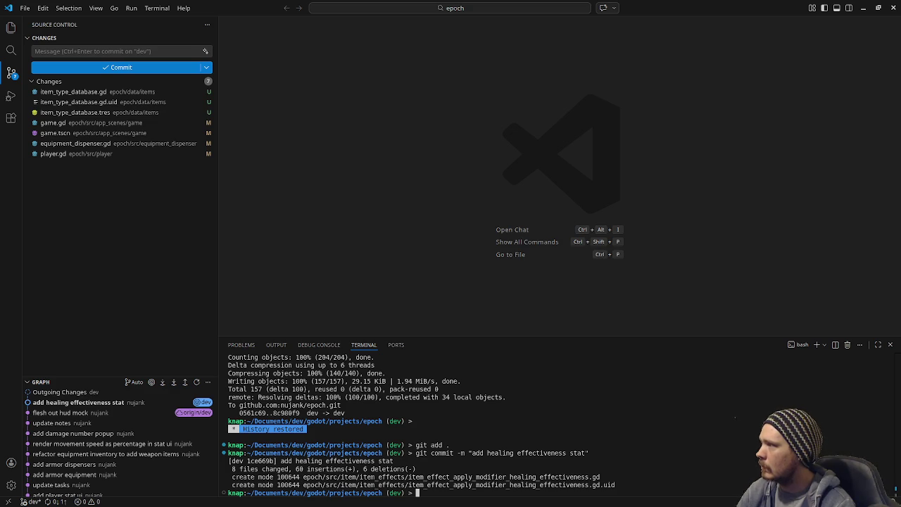
pyautogui.hotkey('alt', 'Tab')
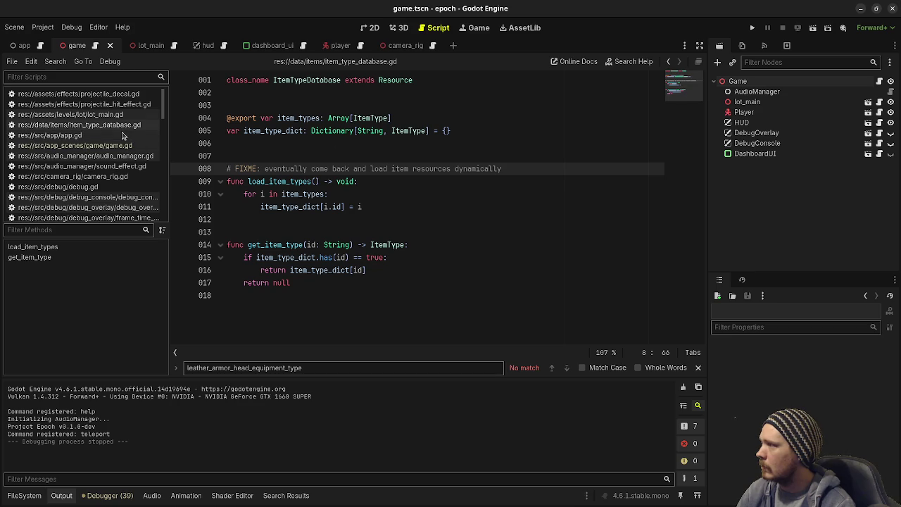
pyautogui.scroll(-10, 102, 142)
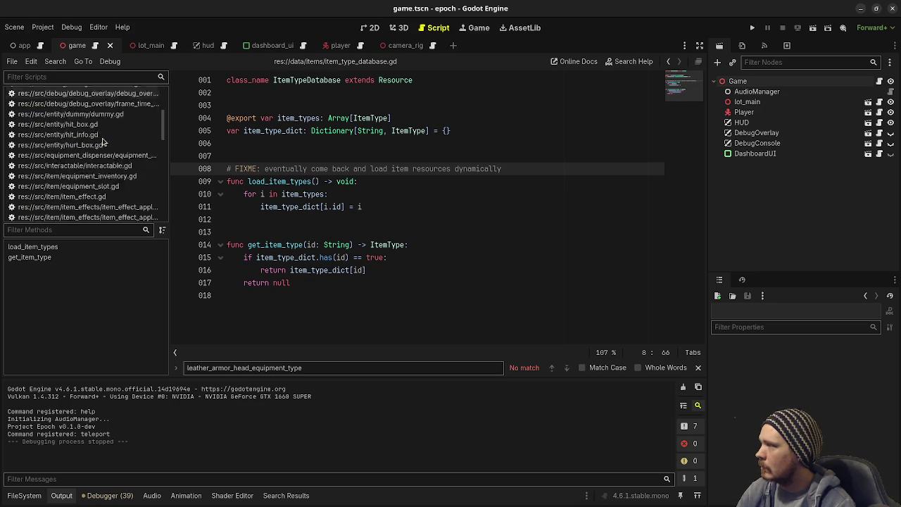
pyautogui.click(84, 107)
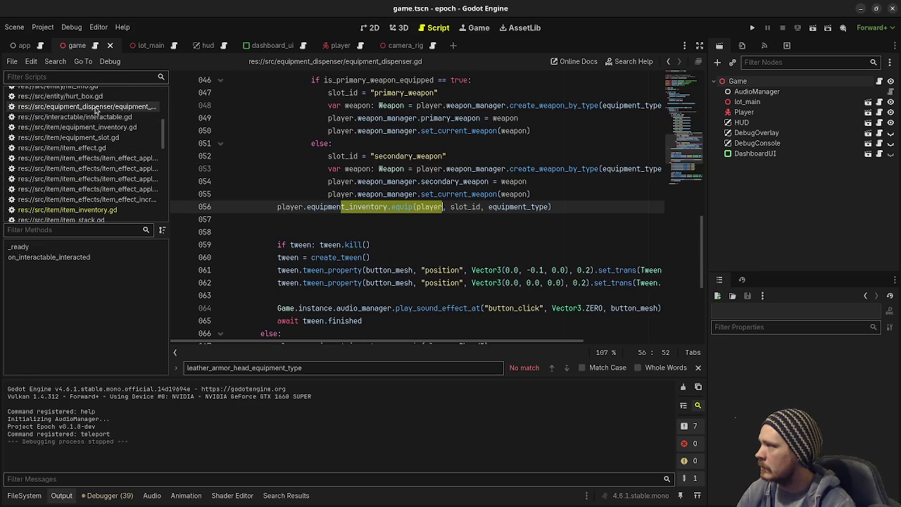
pyautogui.click(539, 171)
pyautogui.scroll(2, 543, 216)
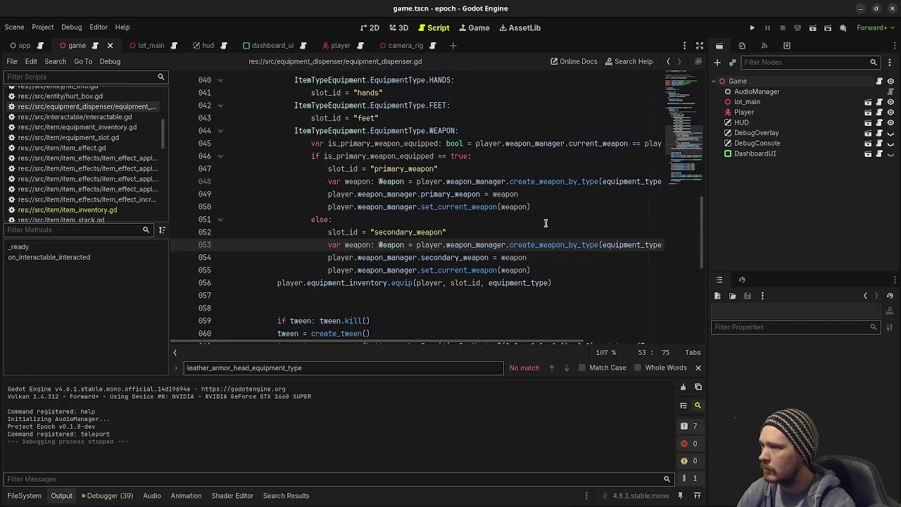
pyautogui.scroll(13, 546, 224)
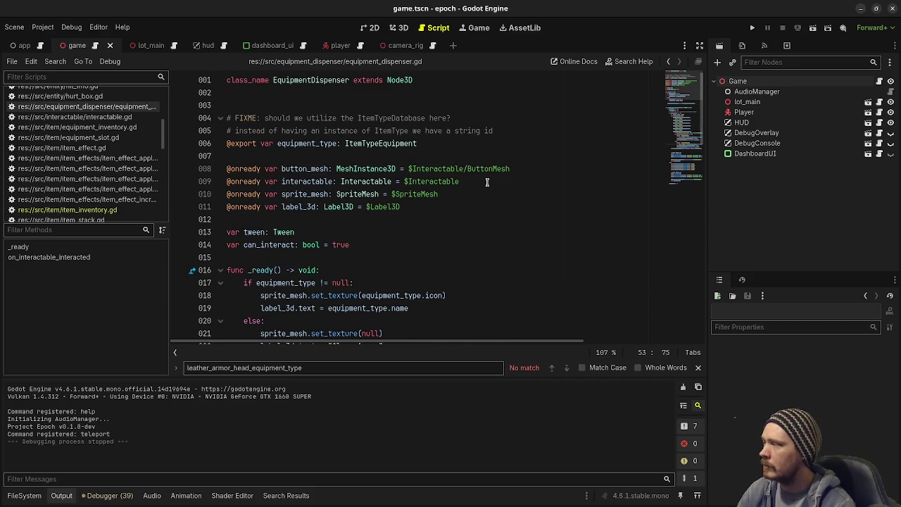
pyautogui.hotkey('alt', 'Tab')
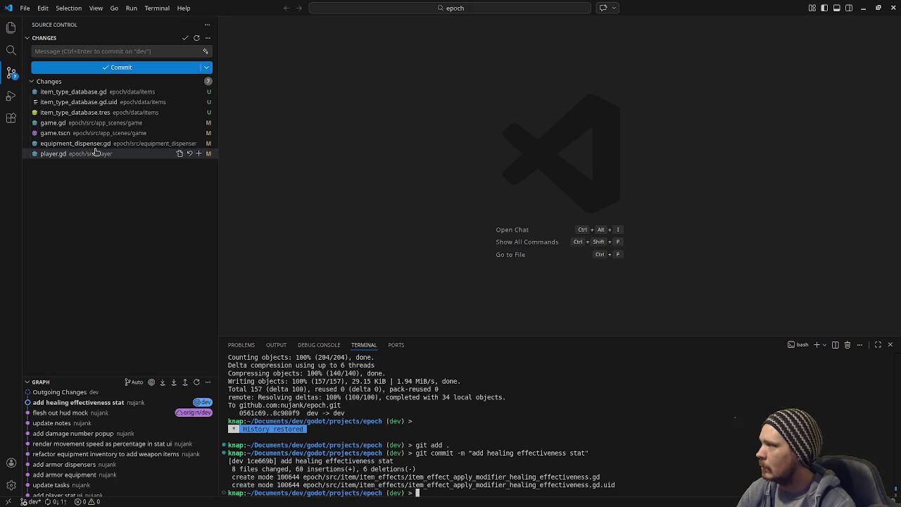
# - Review the uncommitted diffs of game.gd and player.gd, then focus the terminal
pyautogui.click(56, 123)
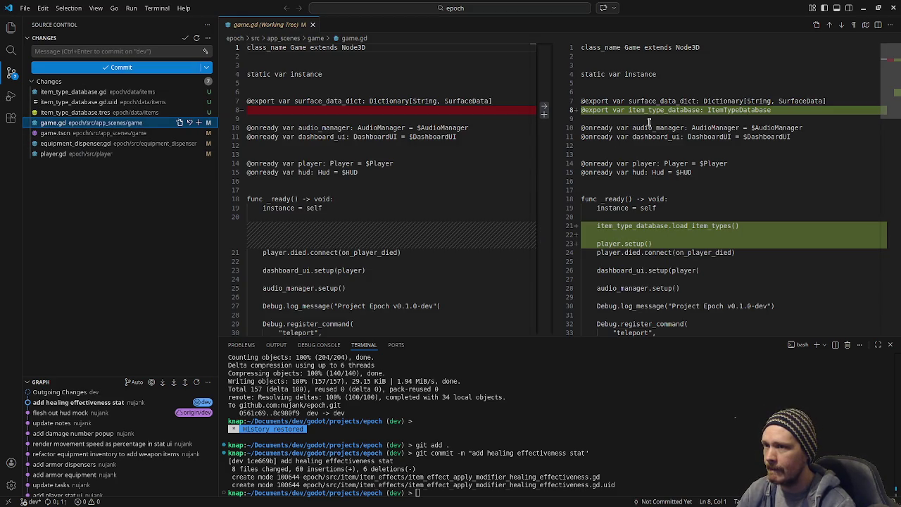
pyautogui.scroll(-10, 242, 158)
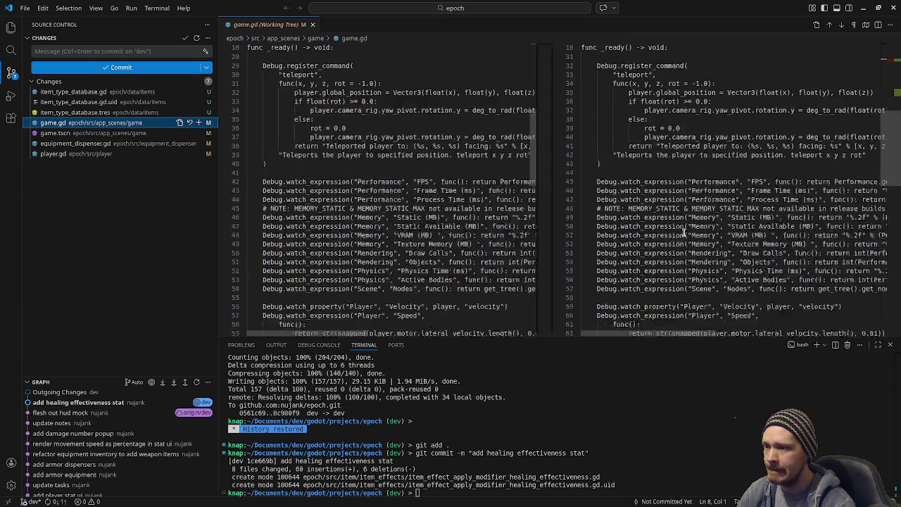
pyautogui.click(63, 153)
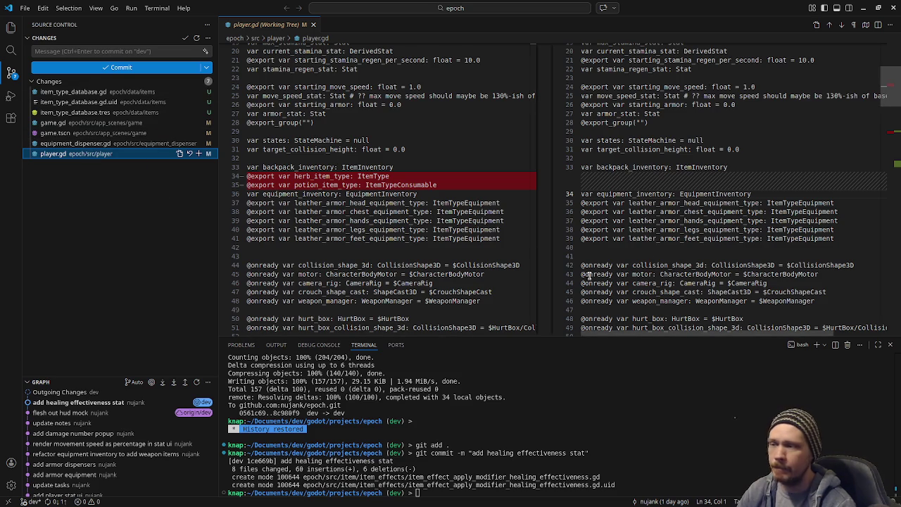
pyautogui.click(314, 24)
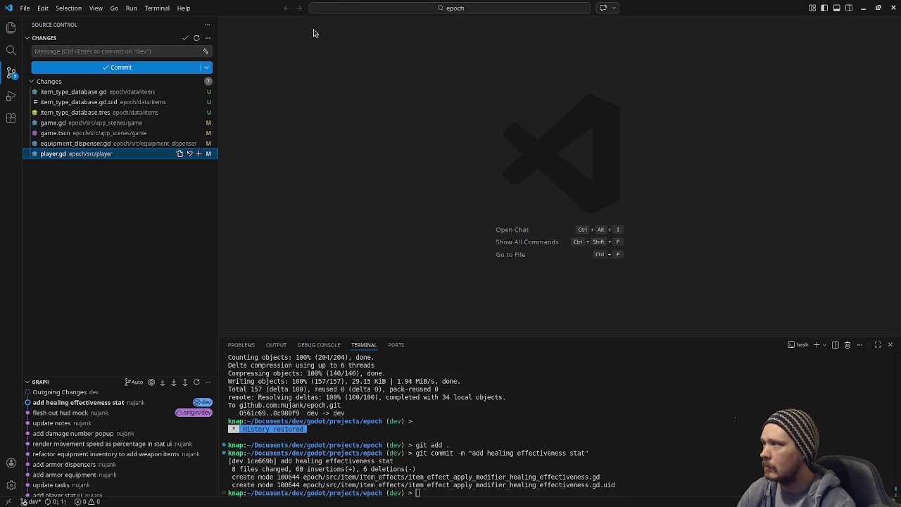
pyautogui.click(597, 420)
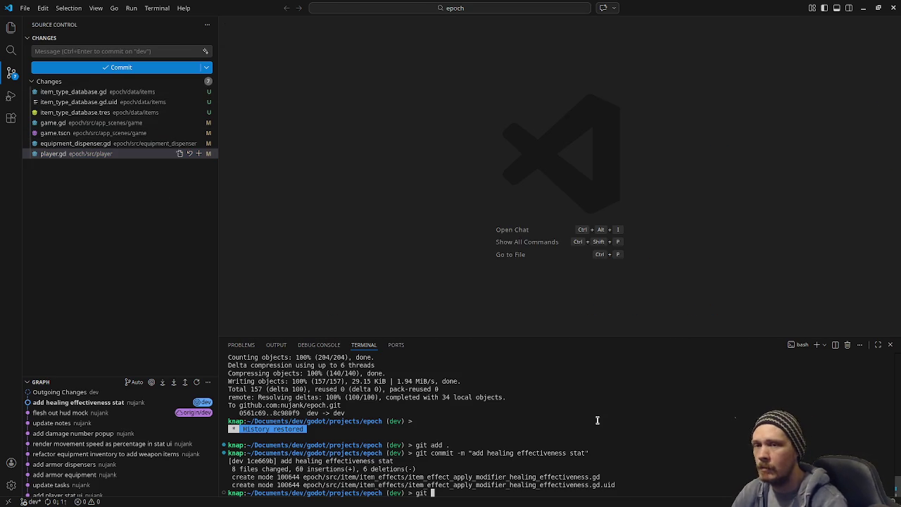
# - Stop the still-running game in Godot with F8 before committing
pyautogui.hotkey('alt', 'Tab')
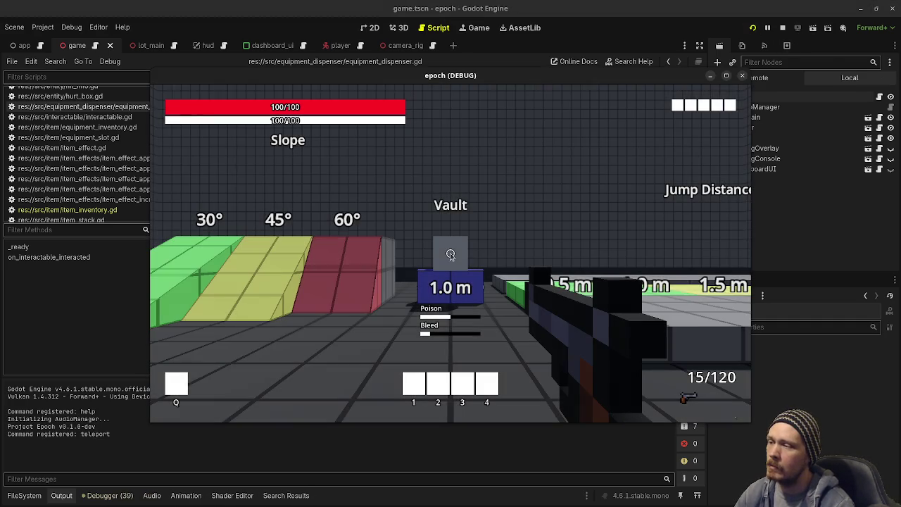
pyautogui.press('F8')
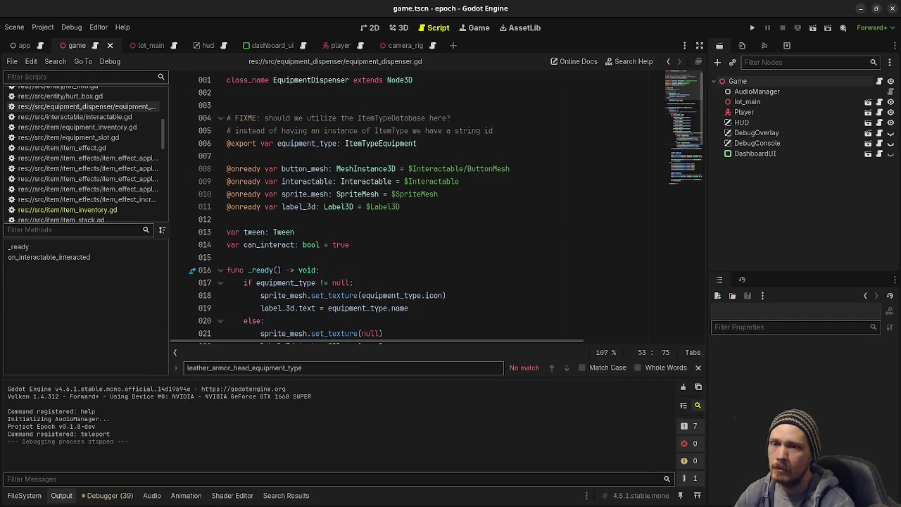
pyautogui.hotkey('alt', 'Tab')
# - Stage all changes and commit them as 'add item database', then minimize VS Code
pyautogui.write('git add')
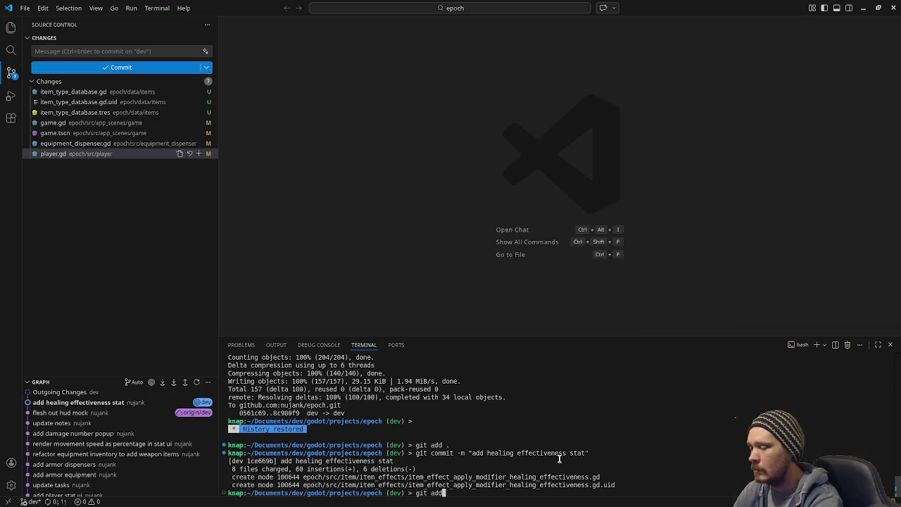
pyautogui.press('Return')
pyautogui.write('git ')
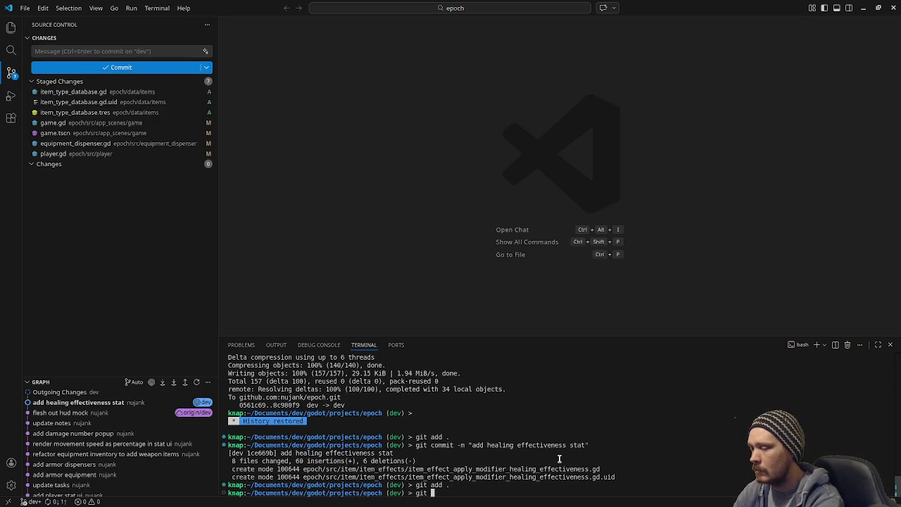
pyautogui.write('ait -m "ad')
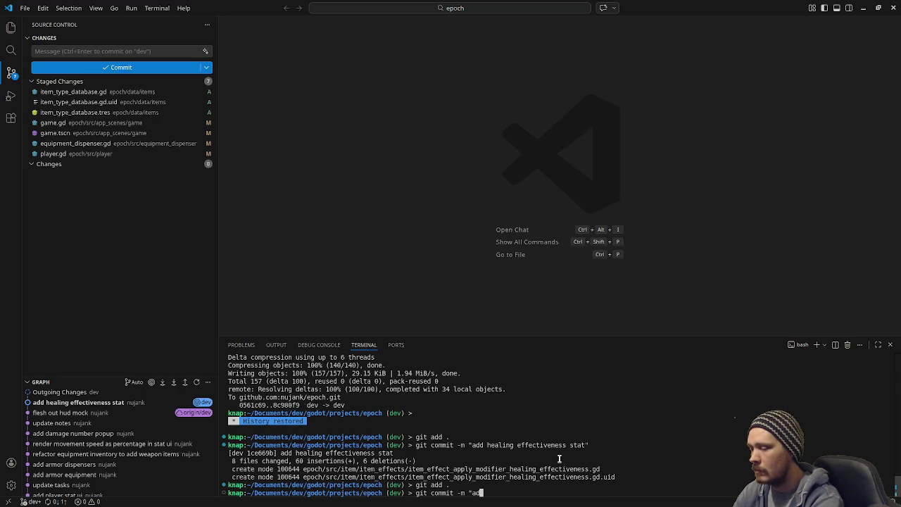
pyautogui.write('tabase')
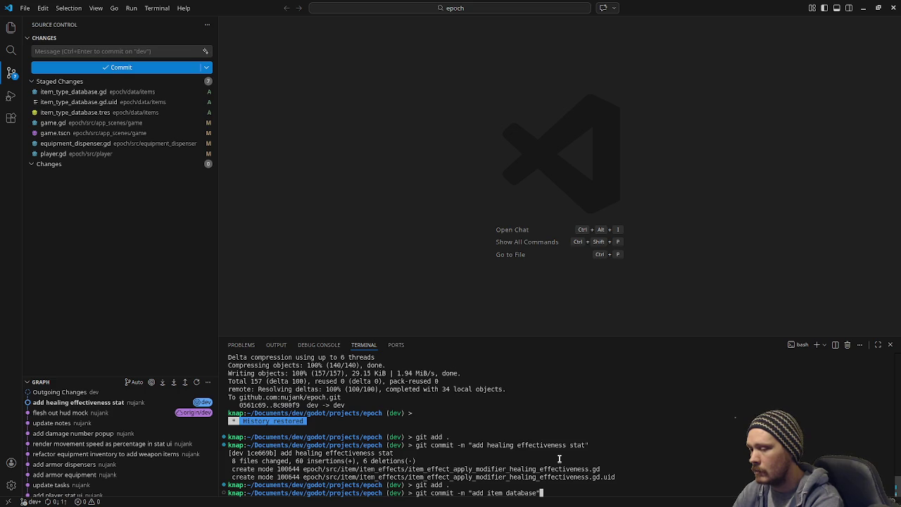
pyautogui.press('Return')
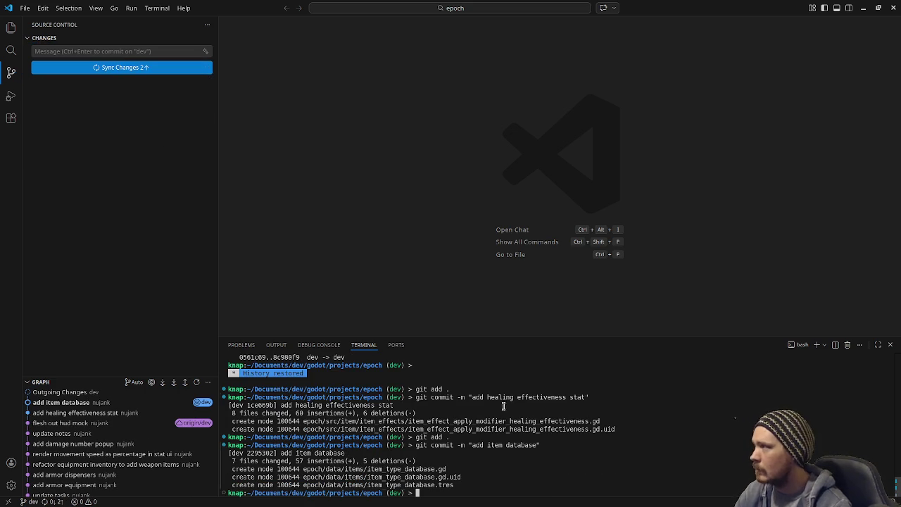
pyautogui.click(864, 10)
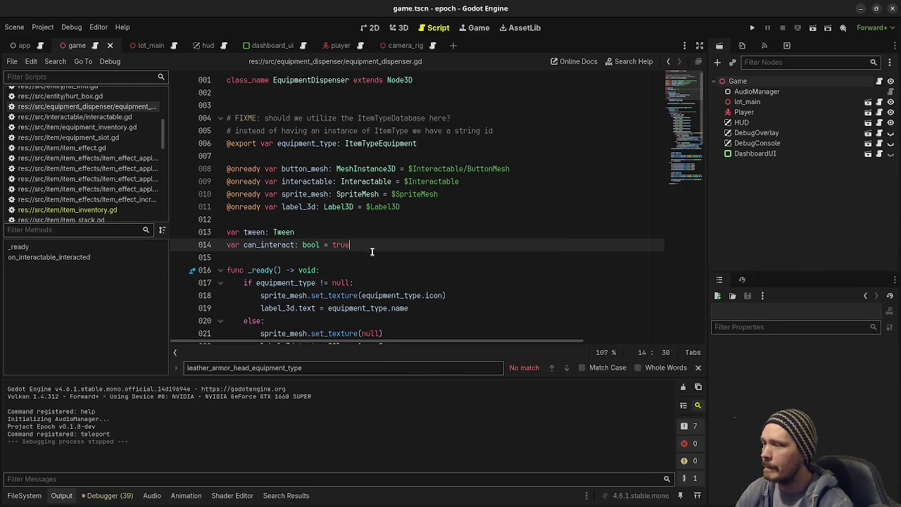
# - Move the 'add item database' card from in progress to the top of v0.1.0-dev in Obsidian
pyautogui.hotkey('alt', 'Tab')
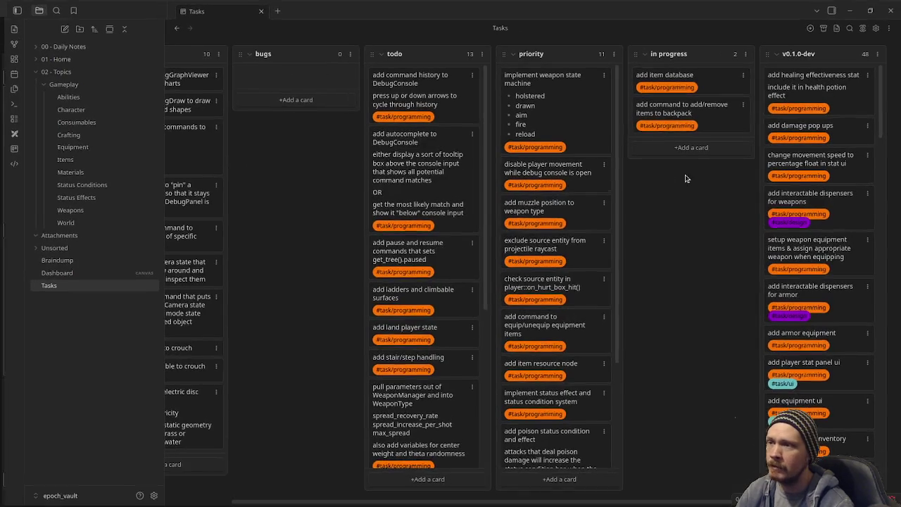
pyautogui.moveTo(804, 76); pyautogui.dragTo(804, 74)
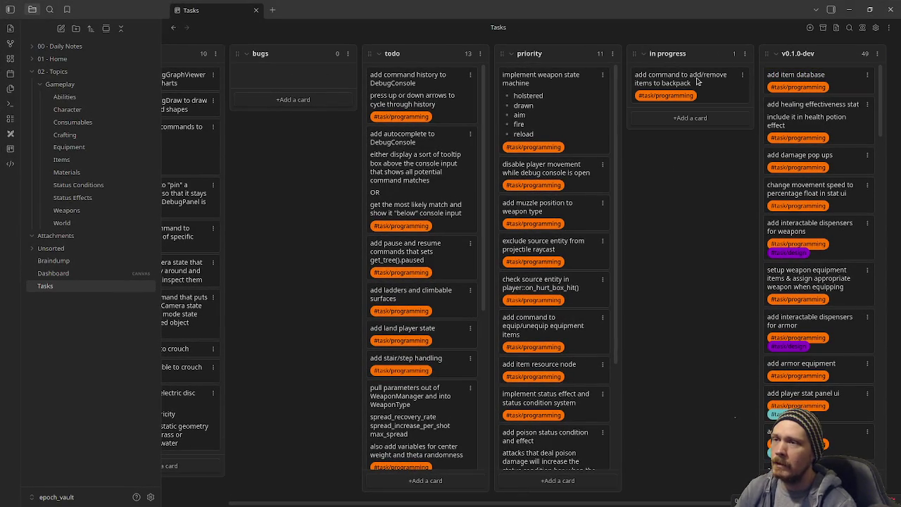
pyautogui.click(850, 12)
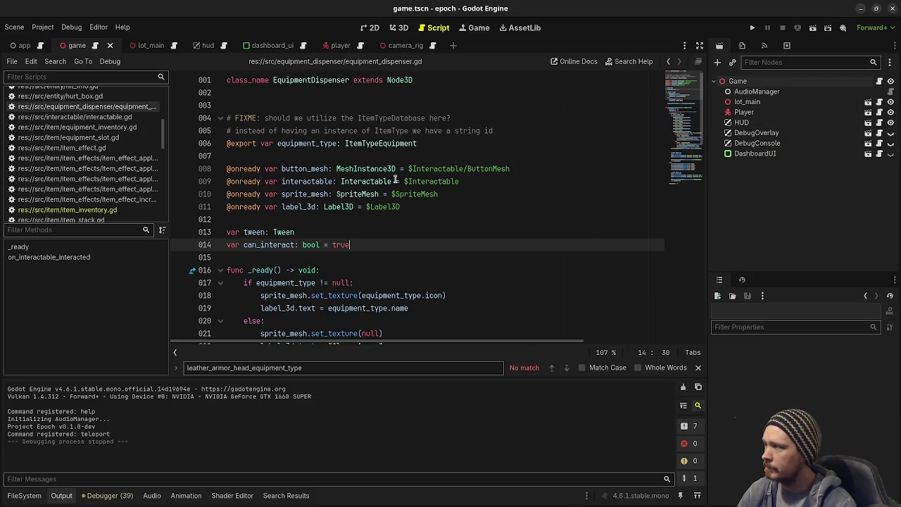
# - Open game.gd, collapse the output panel, and go to the end of the teleport command
pyautogui.scroll(5, 111, 184)
pyautogui.scroll(1, 111, 179)
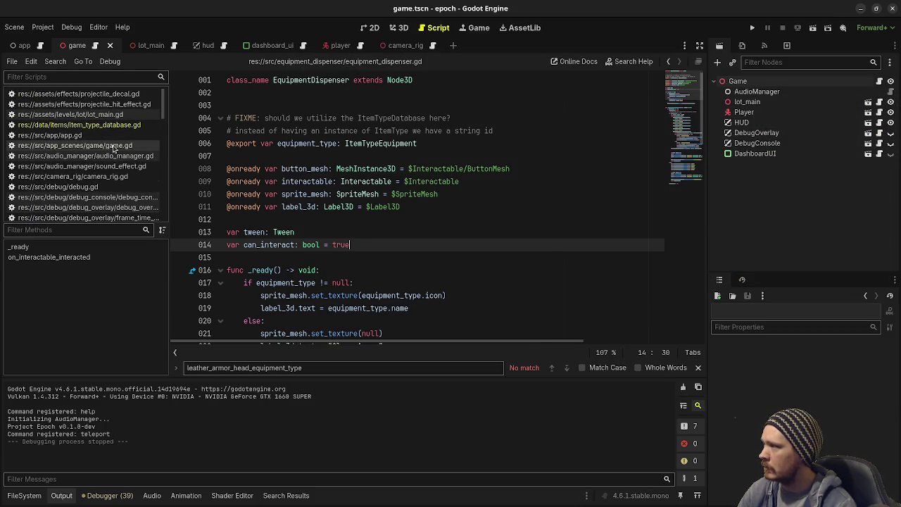
pyautogui.click(111, 147)
pyautogui.scroll(3, 481, 239)
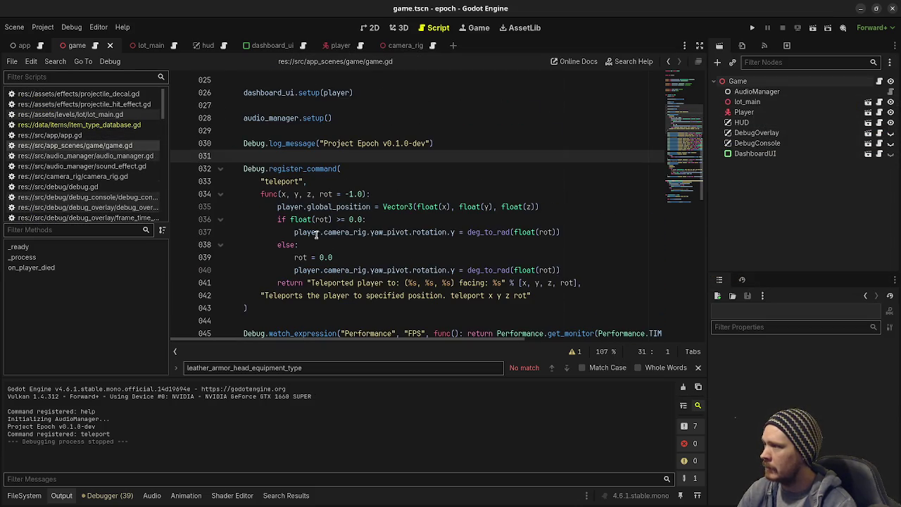
pyautogui.click(27, 496)
pyautogui.click(23, 495)
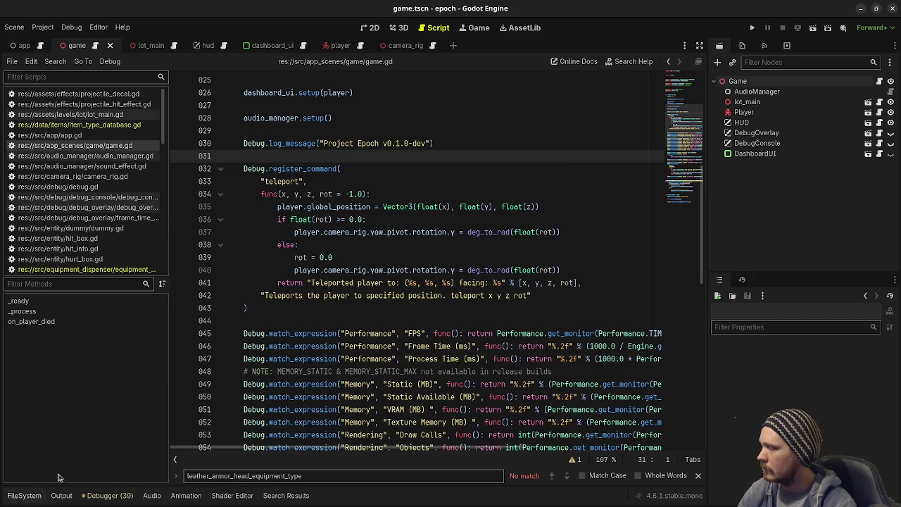
pyautogui.click(279, 308)
# - Begin Debug.register_command("additem", func(item_type_id, count = 1) below the teleport command
pyautogui.press('Return')
pyautogui.press('Return')
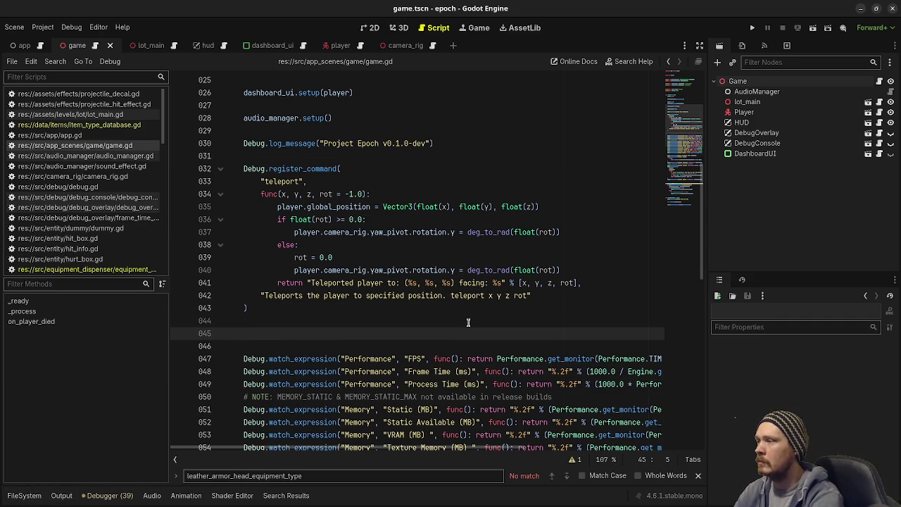
pyautogui.write('Debug.register_command(')
pyautogui.press('Return')
pyautogui.write('"add')
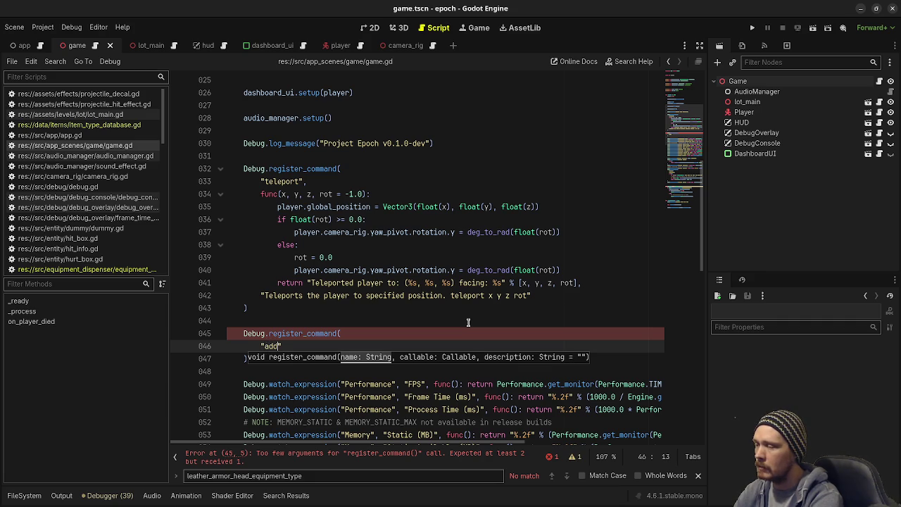
pyautogui.write('item')
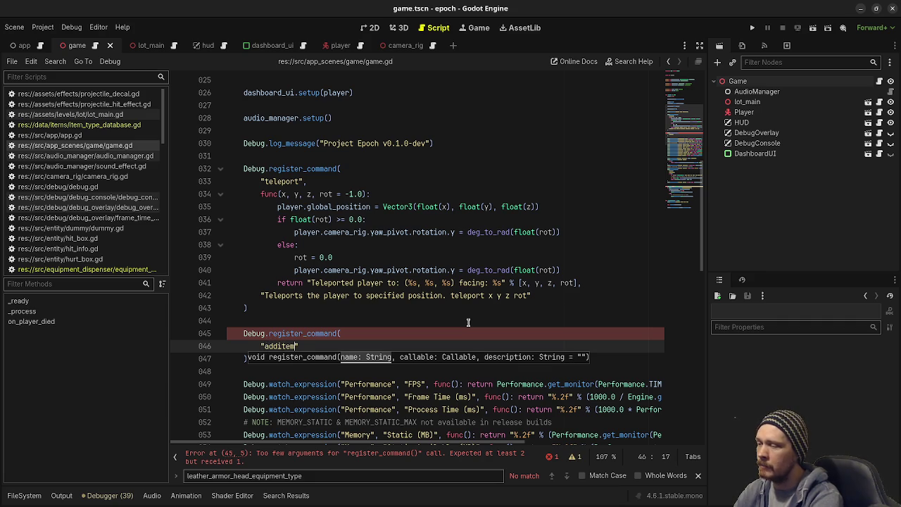
pyautogui.write('"')
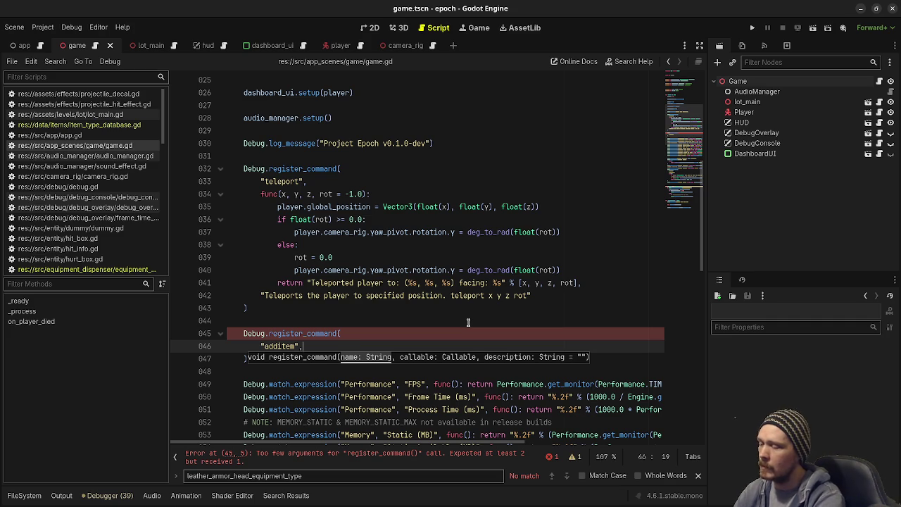
pyautogui.write(',')
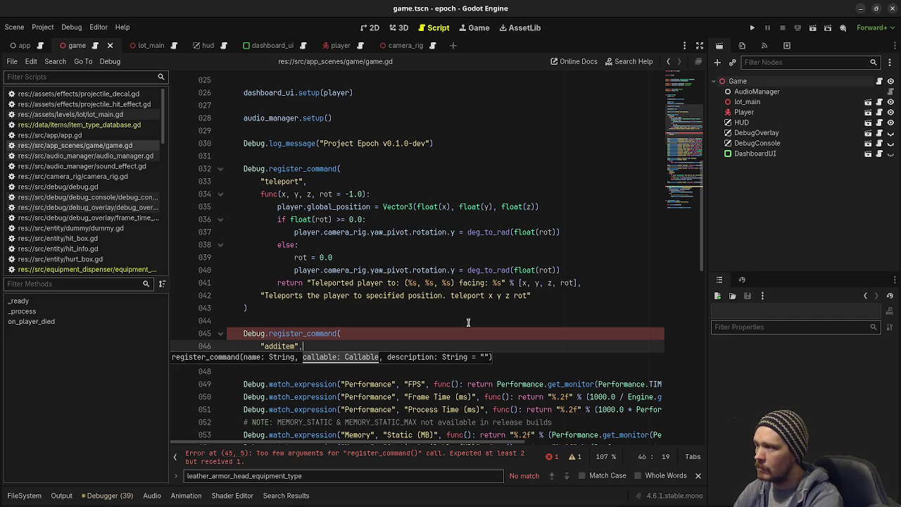
pyautogui.press('Return')
pyautogui.write('fun')
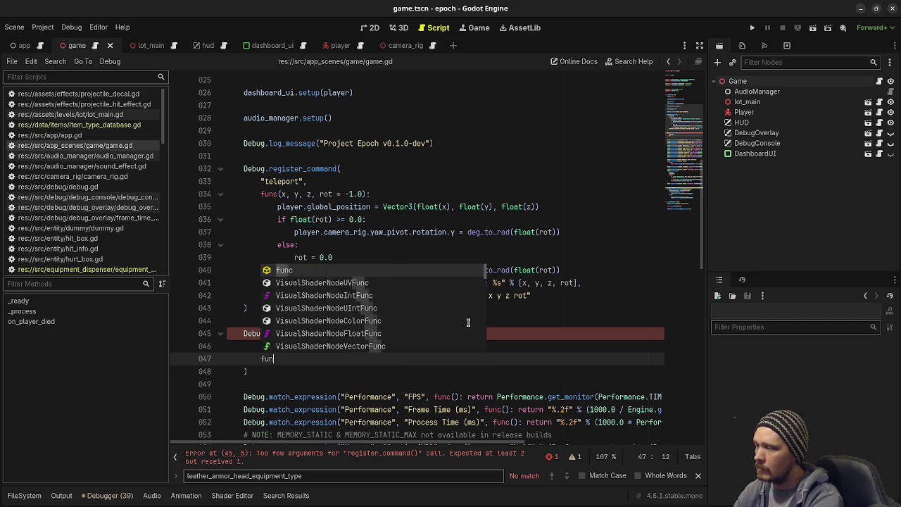
pyautogui.write('c (')
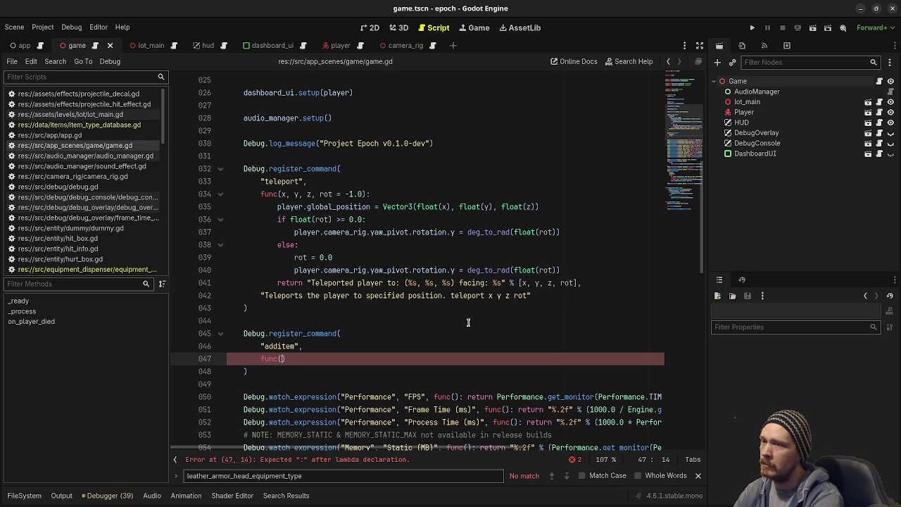
pyautogui.write('item_')
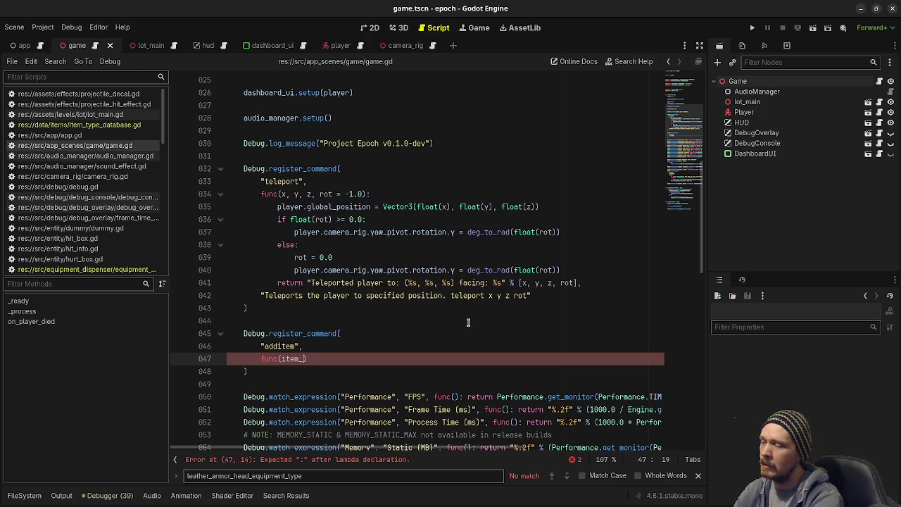
pyautogui.write('type_id,')
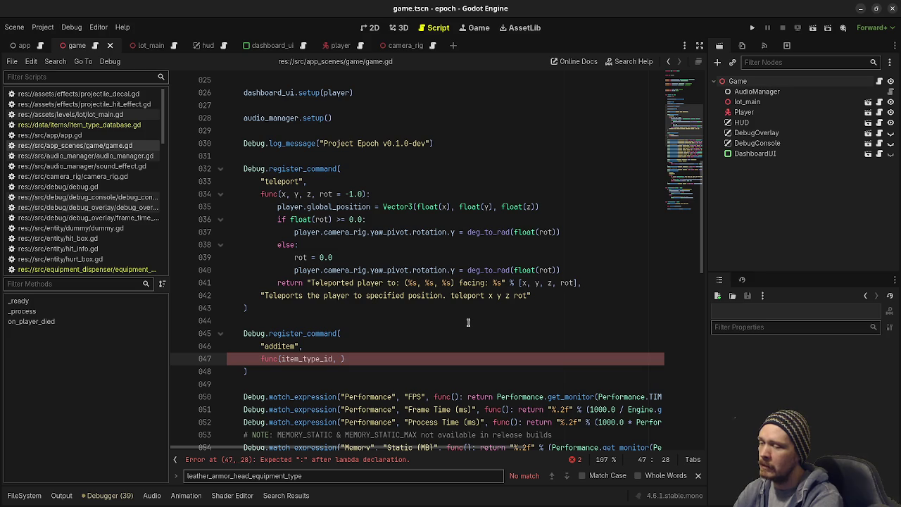
pyautogui.write('ount')
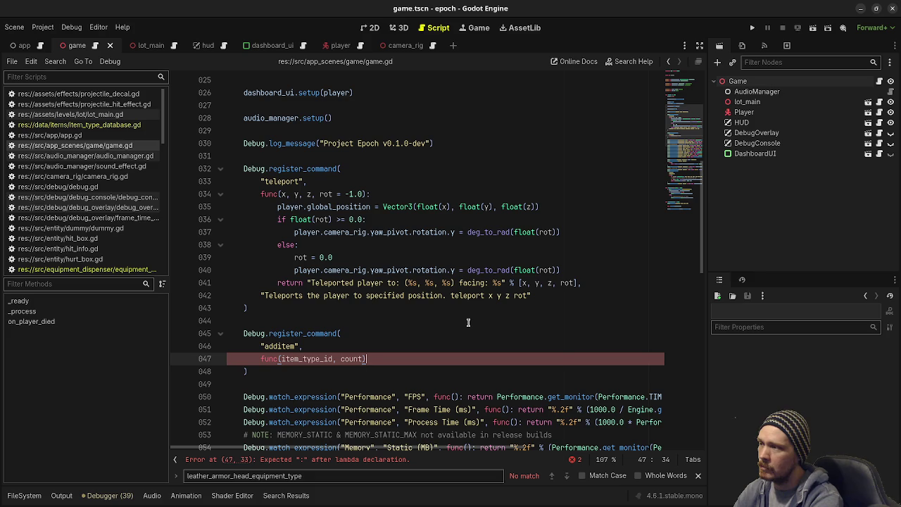
pyautogui.press('Left')
pyautogui.press('Left')
pyautogui.write('= 1')
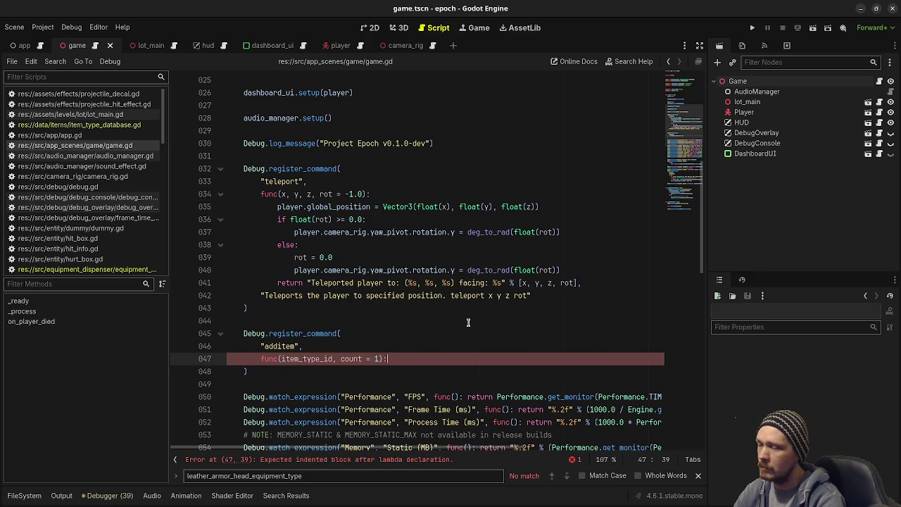
# - Make the lambda call player.backpack_inventory.add_items(item_type_id, count), save, and run the project
pyautogui.press('Return')
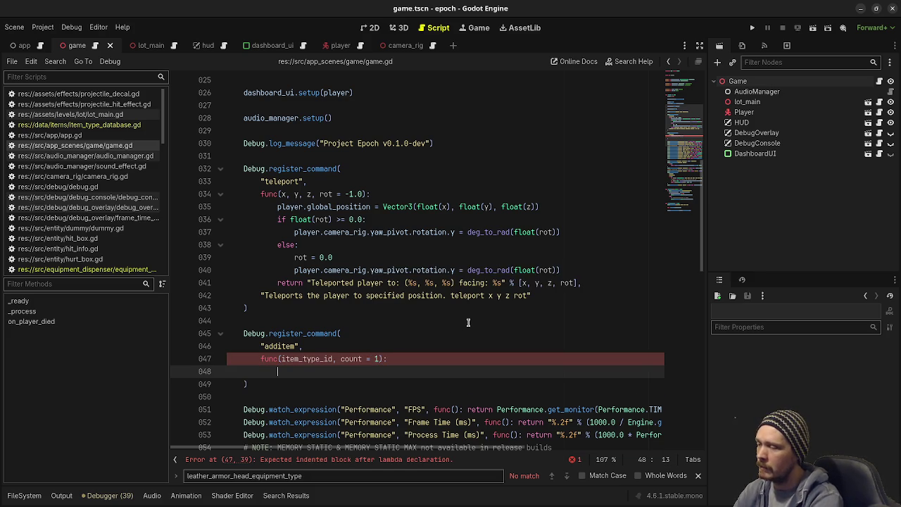
pyautogui.write('player')
pyautogui.write('.back')
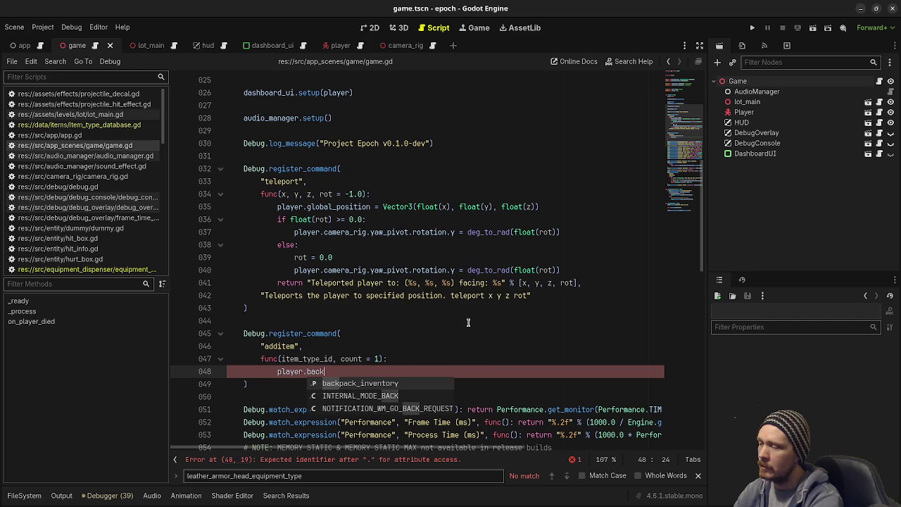
pyautogui.press('Return')
pyautogui.write('.')
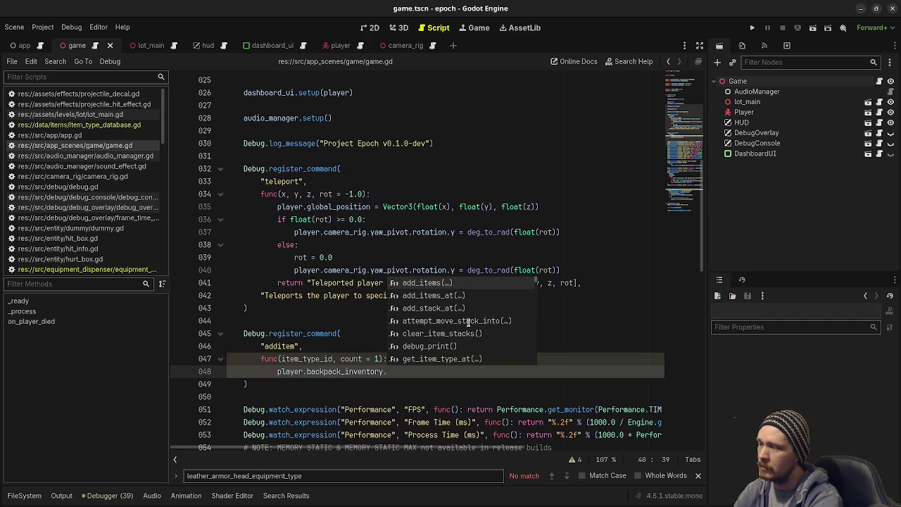
pyautogui.press('Return')
pyautogui.write('item_type_id')
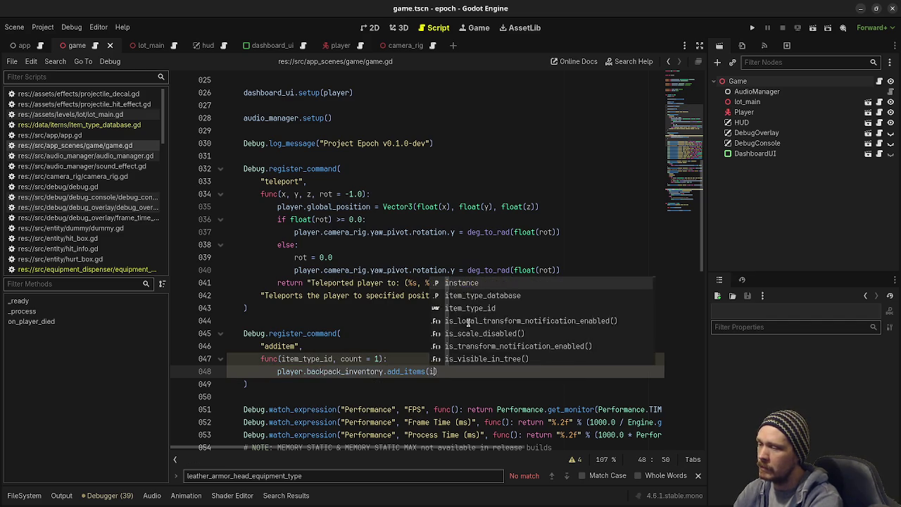
pyautogui.write(', ')
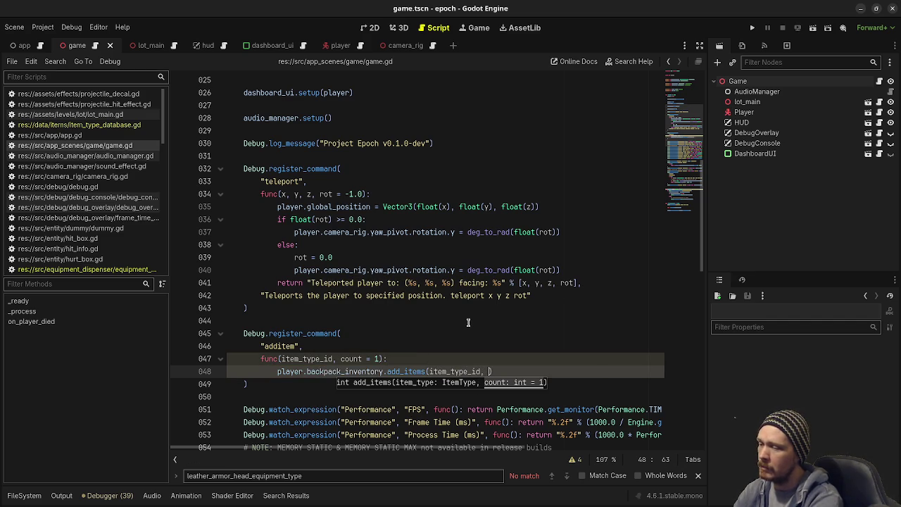
pyautogui.write('count)')
pyautogui.hotkey('ctrl', 's')
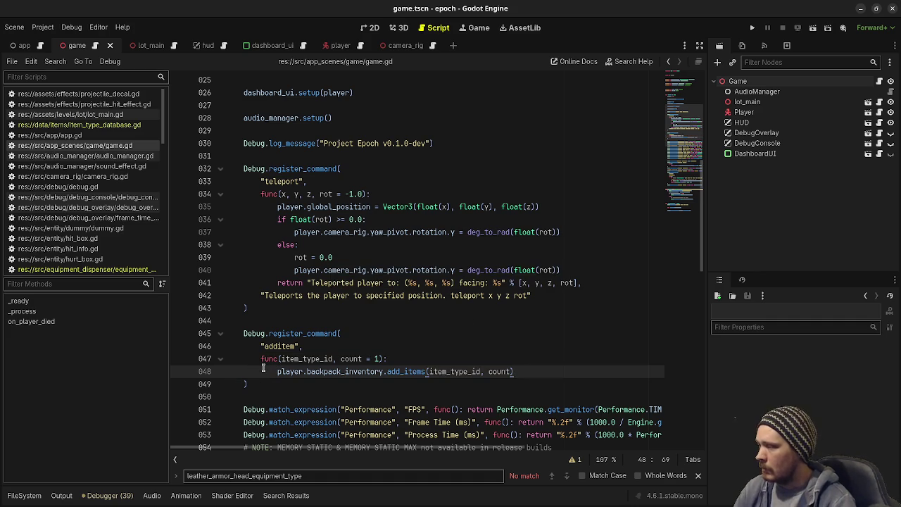
pyautogui.click(757, 26)
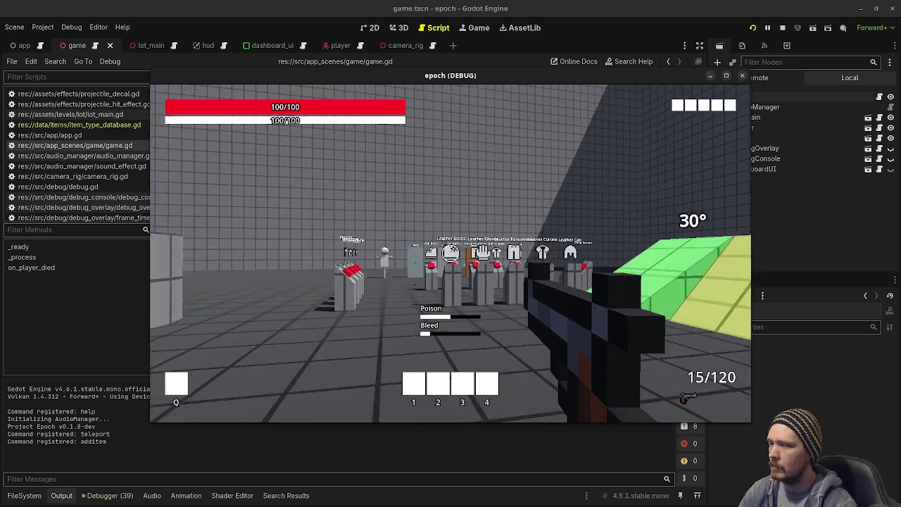
# - Run 'additem potion' in the in-game debug console and move the game window to reveal the error
pyautogui.press('Tab')
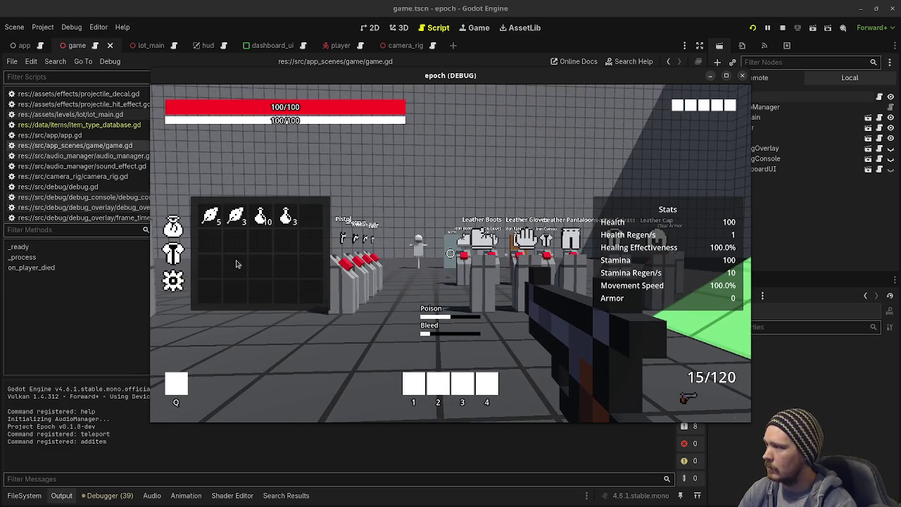
pyautogui.press('`')
pyautogui.write('additem potion')
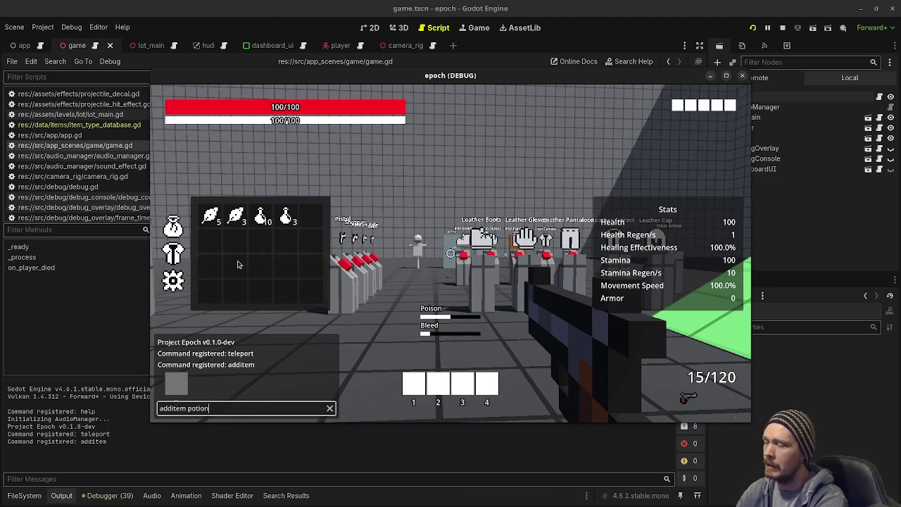
pyautogui.press('Return')
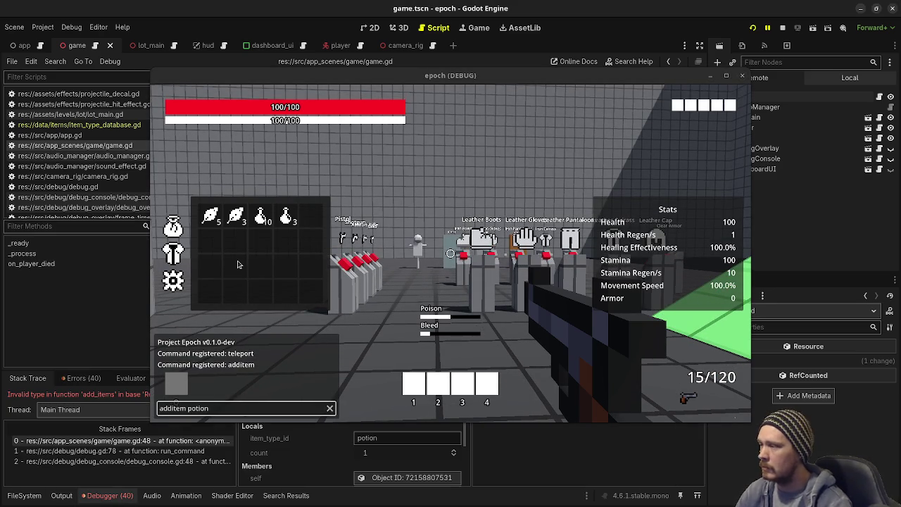
pyautogui.moveTo(320, 81)
pyautogui.mouseDown()
pyautogui.moveTo(336, 499)
pyautogui.moveTo(248, 420)
pyautogui.mouseUp()
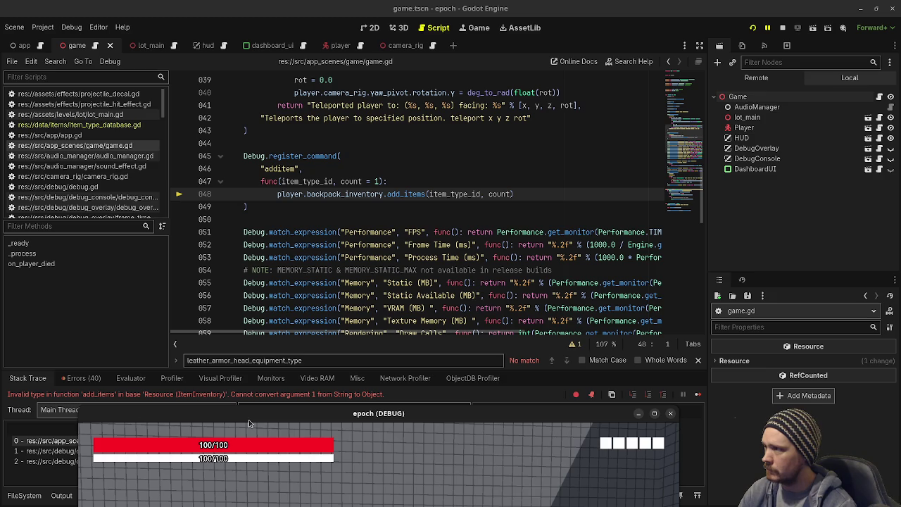
# - Add a line returning "Added %s %s to the backpack." % [count, item_type_id] under add_items
pyautogui.scroll(2, 422, 232)
pyautogui.click(541, 270)
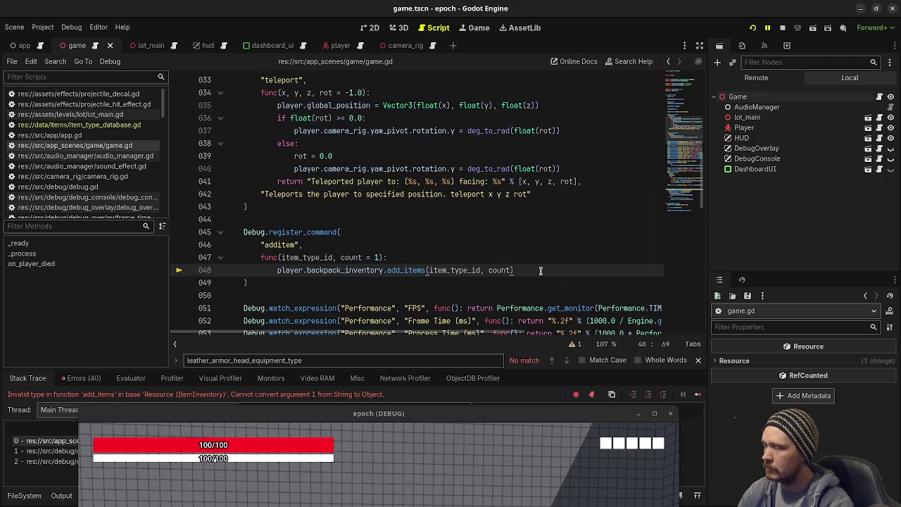
pyautogui.press('Return')
pyautogui.write('return "Add')
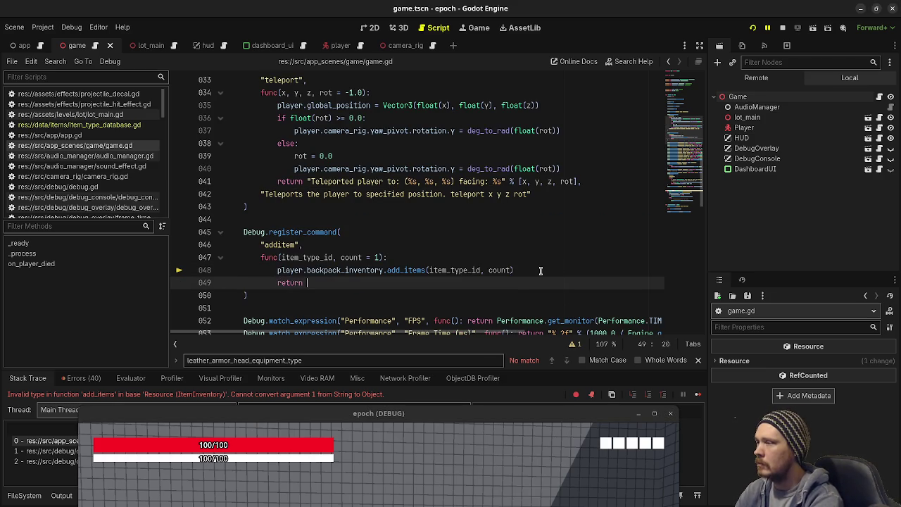
pyautogui.write('ed')
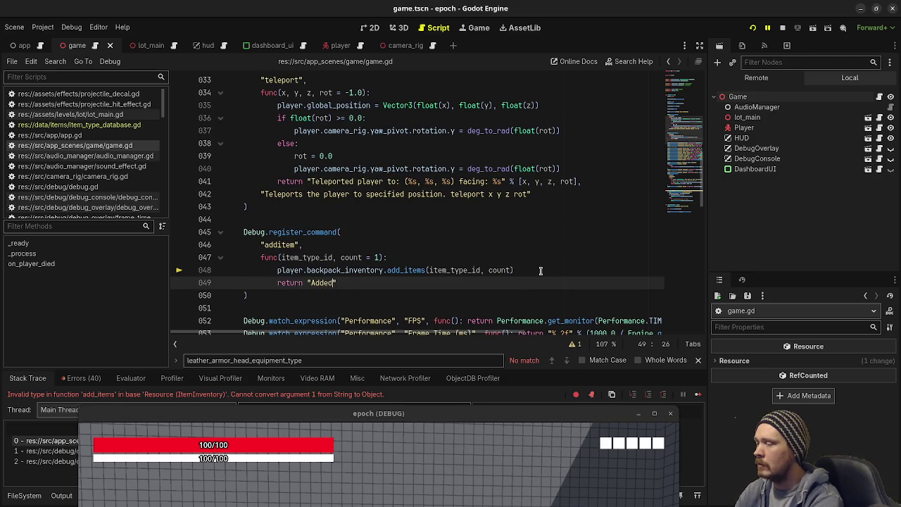
pyautogui.write(' "')
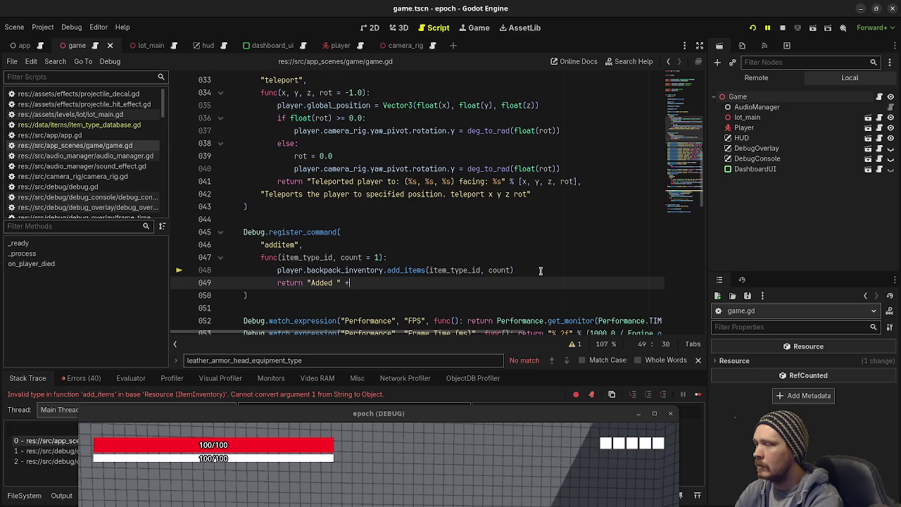
pyautogui.press('BackSpace')
pyautogui.press('BackSpace')
pyautogui.write('%s pt')
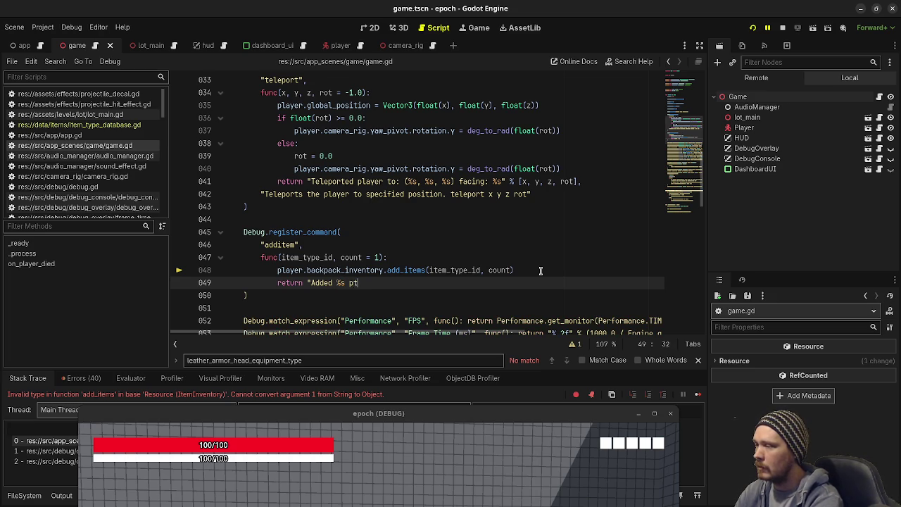
pyautogui.press('BackSpace')
pyautogui.write('%s')
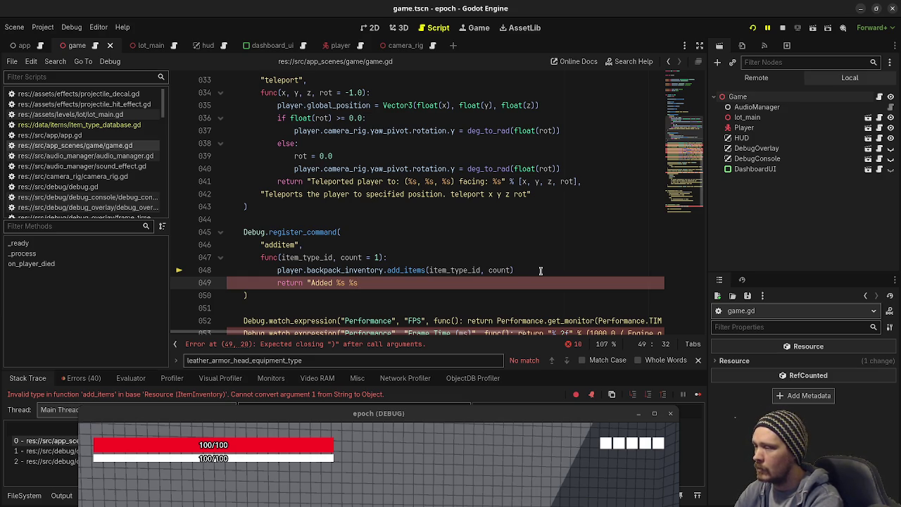
pyautogui.write('to the backpack.')
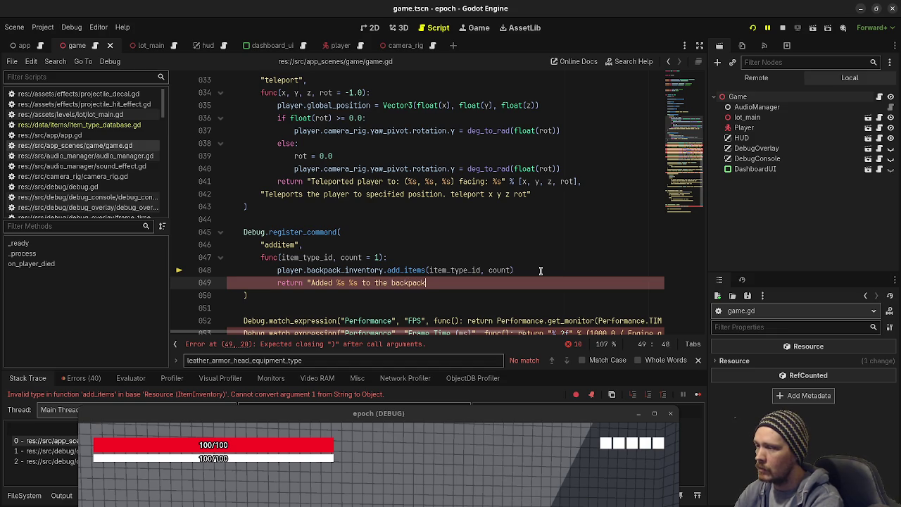
pyautogui.write('" ')
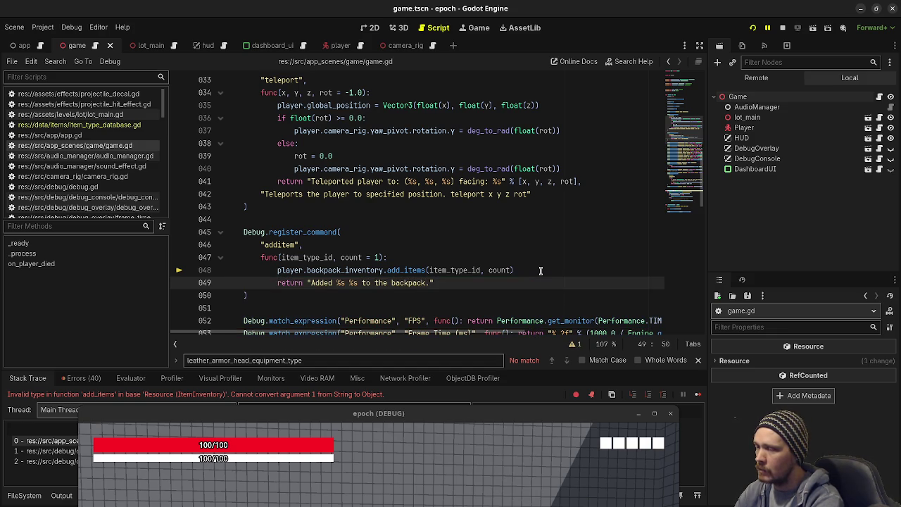
pyautogui.write('%')
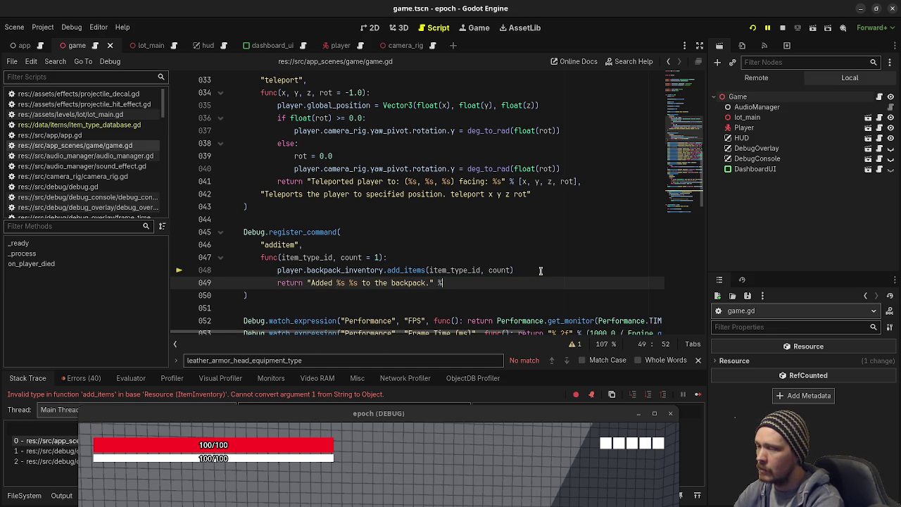
pyautogui.write(' [count')
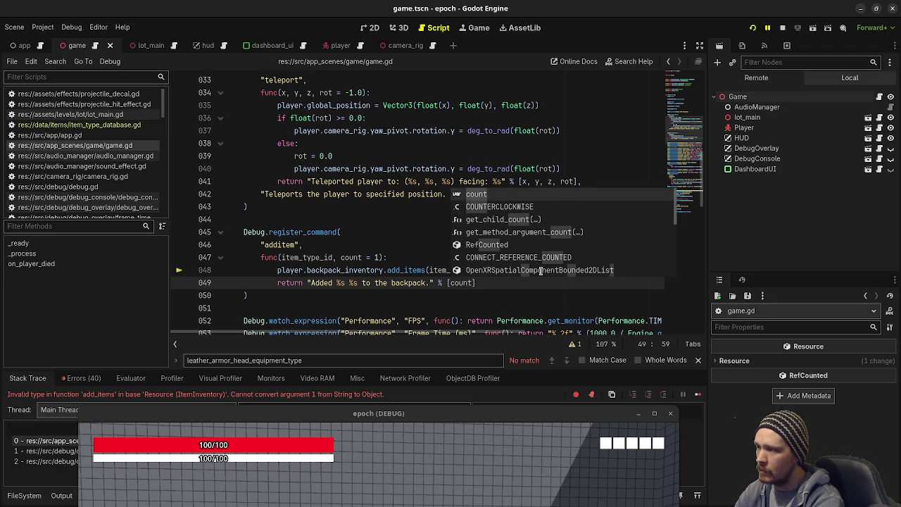
pyautogui.write(', ')
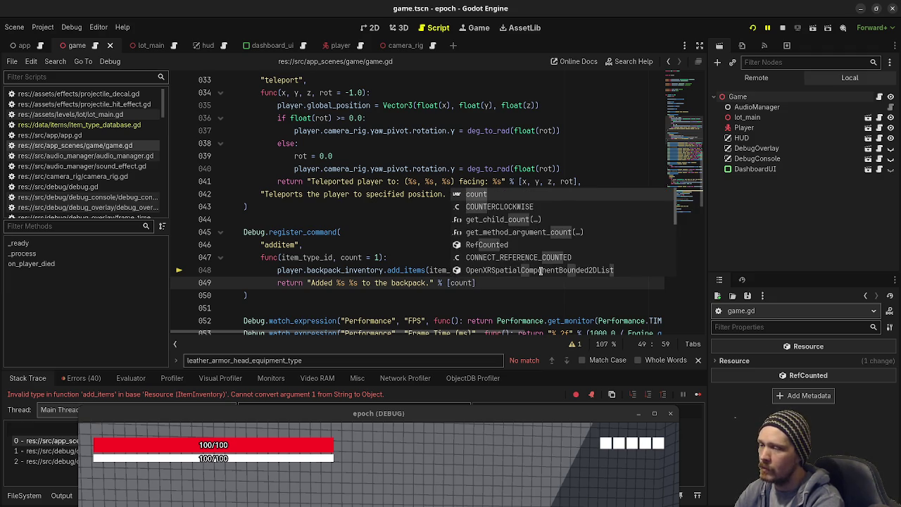
pyautogui.write('item_type_id')
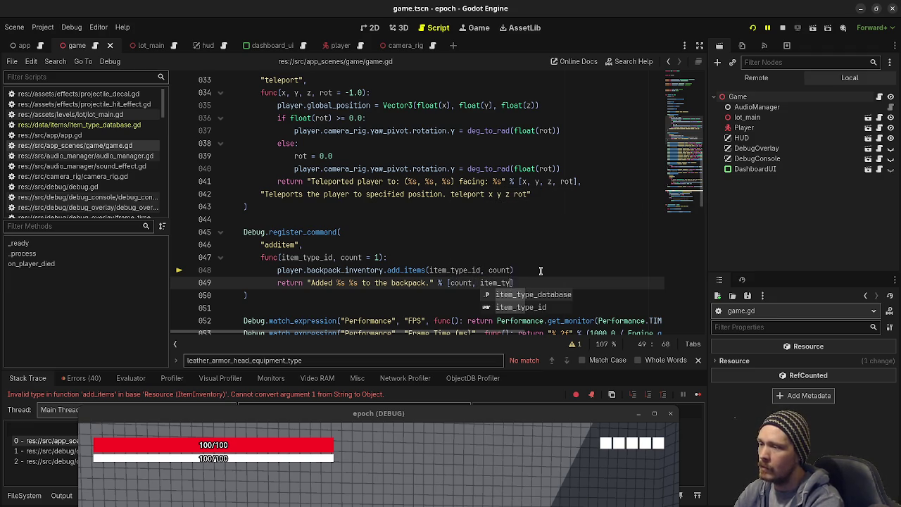
# - Change the second %s to %s(s) in the return message and save game.gd
pyautogui.click(362, 282)
pyautogui.press('Left')
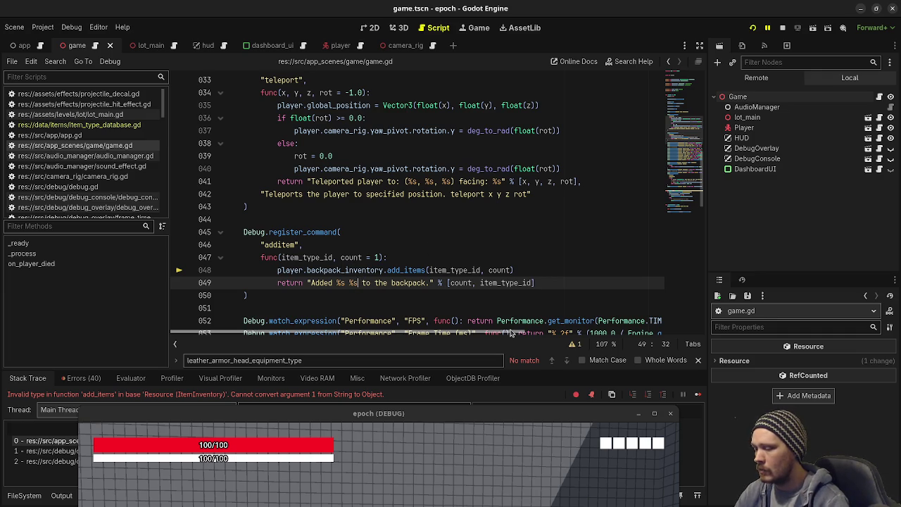
pyautogui.write("'s")
pyautogui.press('BackSpace')
pyautogui.press('BackSpace')
pyautogui.write('(s)')
pyautogui.hotkey('ctrl', 's')
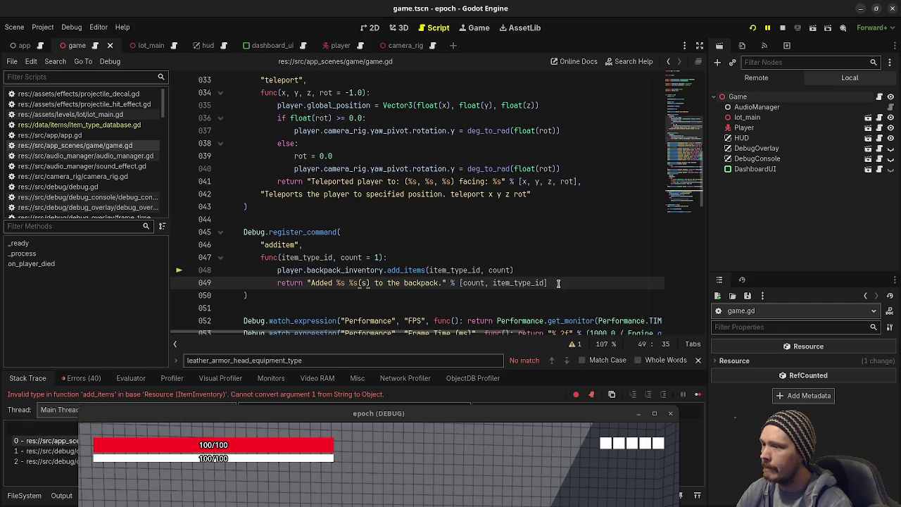
# - Start a description string "Adds item of on a new outdented line below the return
pyautogui.press('End')
pyautogui.press('Return')
pyautogui.press('BackSpace')
pyautogui.write('"Adds ')
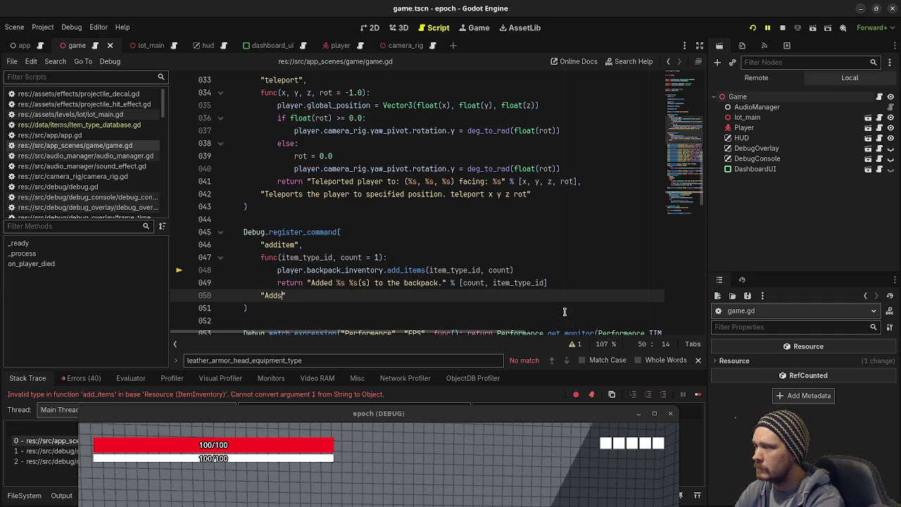
pyautogui.write('item')
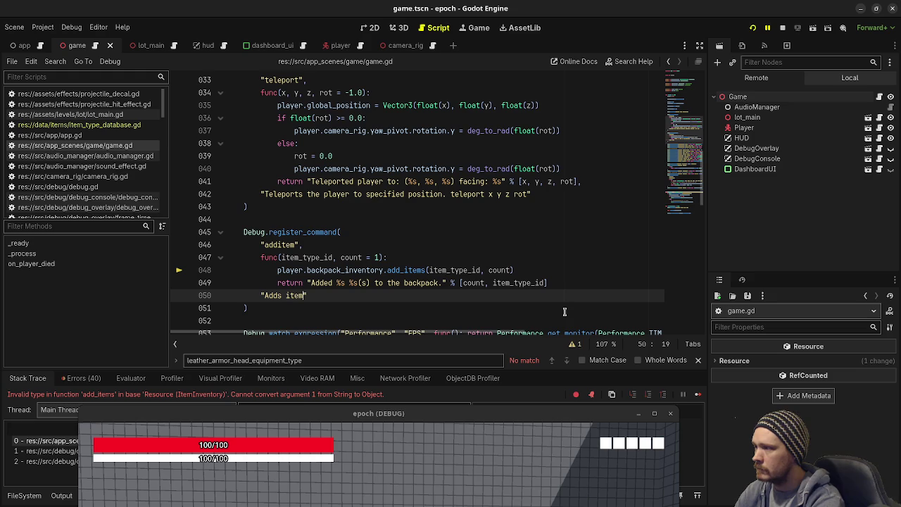
pyautogui.write(' of')
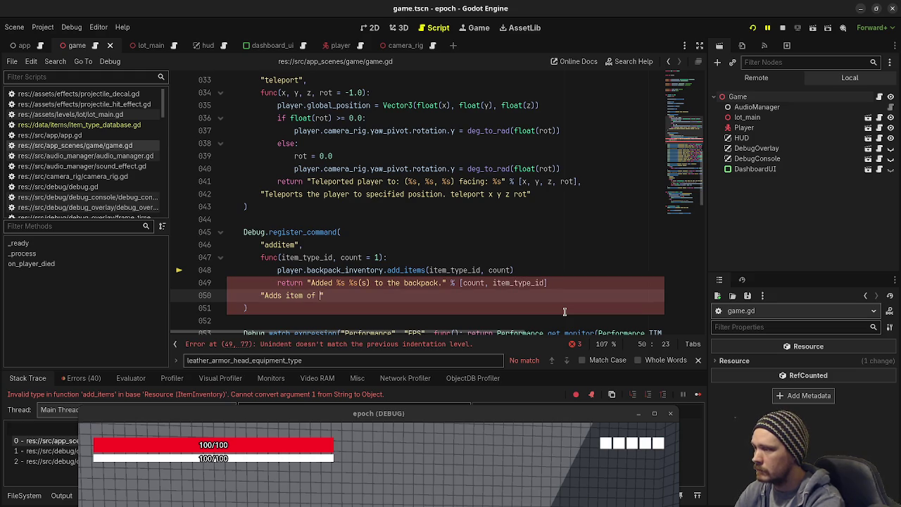
# - Finish the description as "Adds items to inventory.", add the separating comma, save, and stop the game
pyautogui.press('BackSpace')
pyautogui.press('BackSpace')
pyautogui.press('BackSpace')
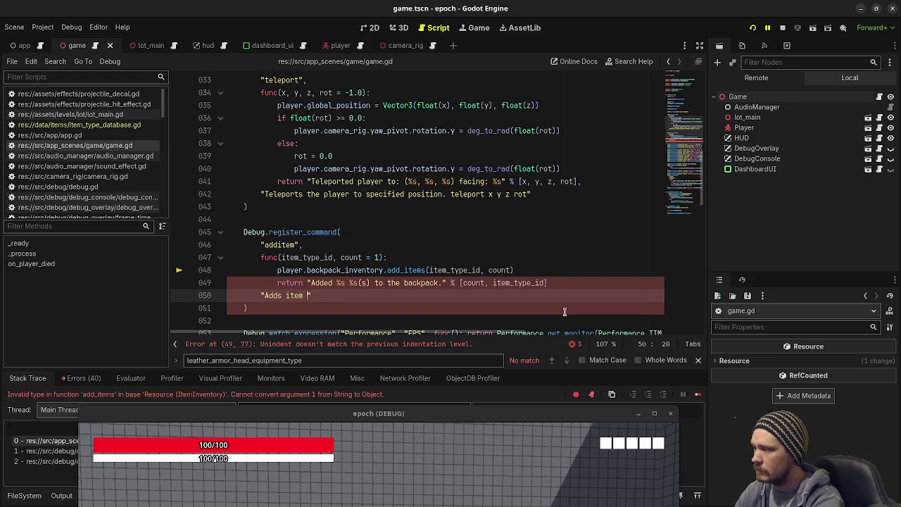
pyautogui.write('s to inventory."')
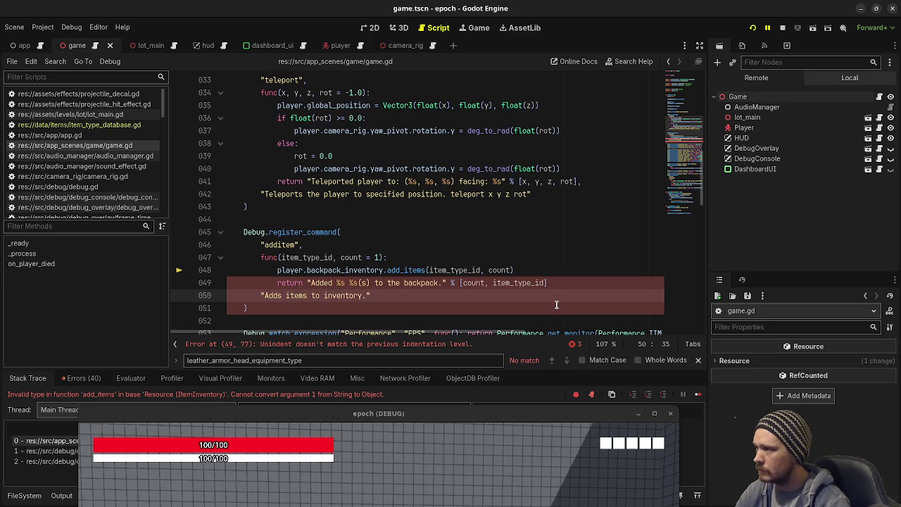
pyautogui.click(592, 282)
pyautogui.write(',')
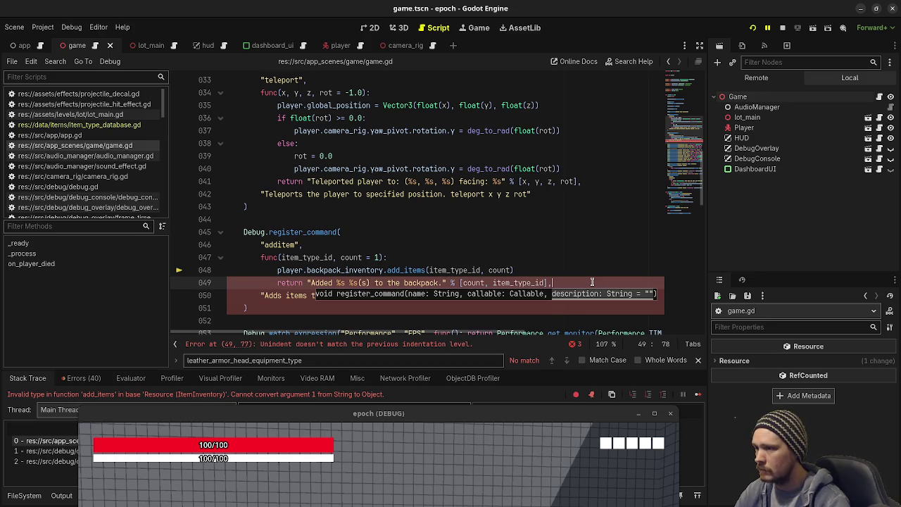
pyautogui.hotkey('ctrl', 's')
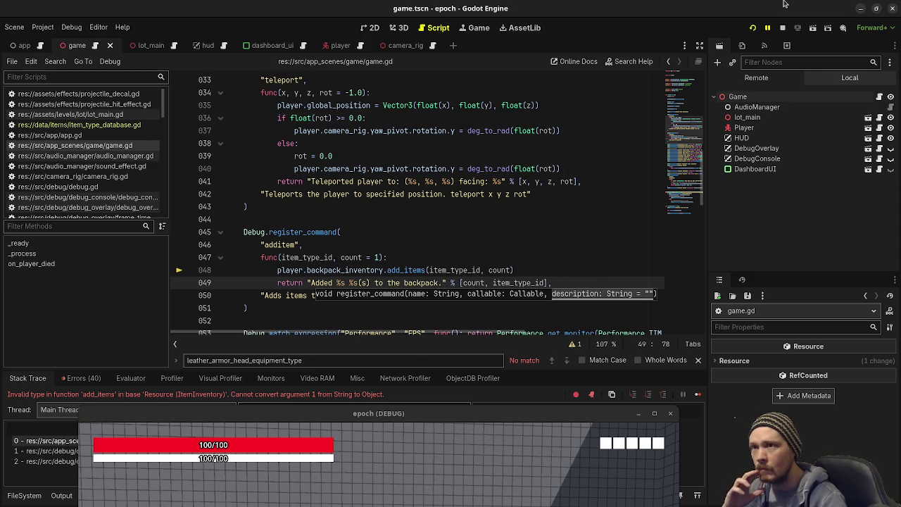
pyautogui.click(782, 27)
# - Rerun the game, enter 'additem potion' in the debug console, and move the window to see line 48
pyautogui.click(754, 27)
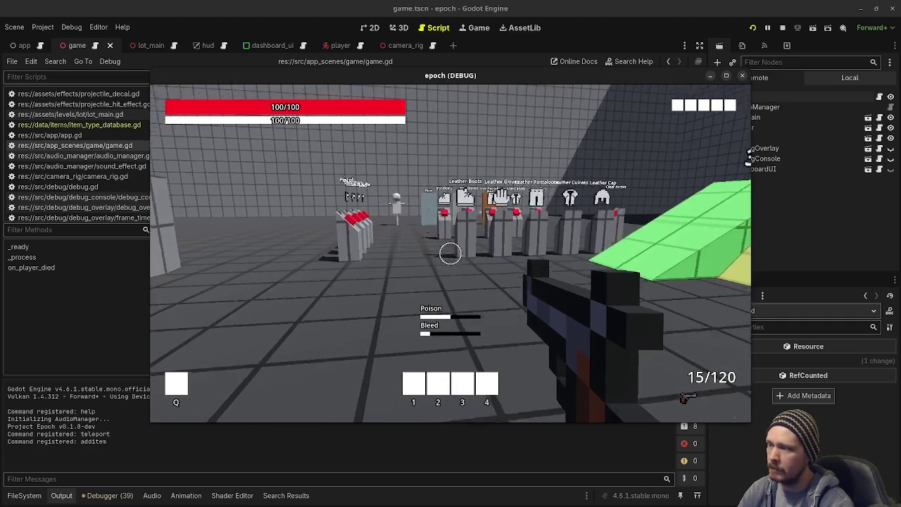
pyautogui.press('Tab')
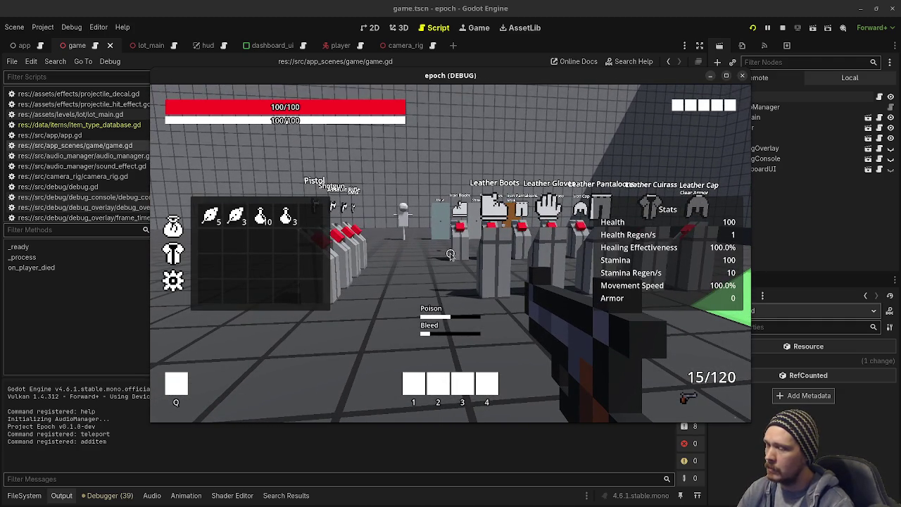
pyautogui.press('`')
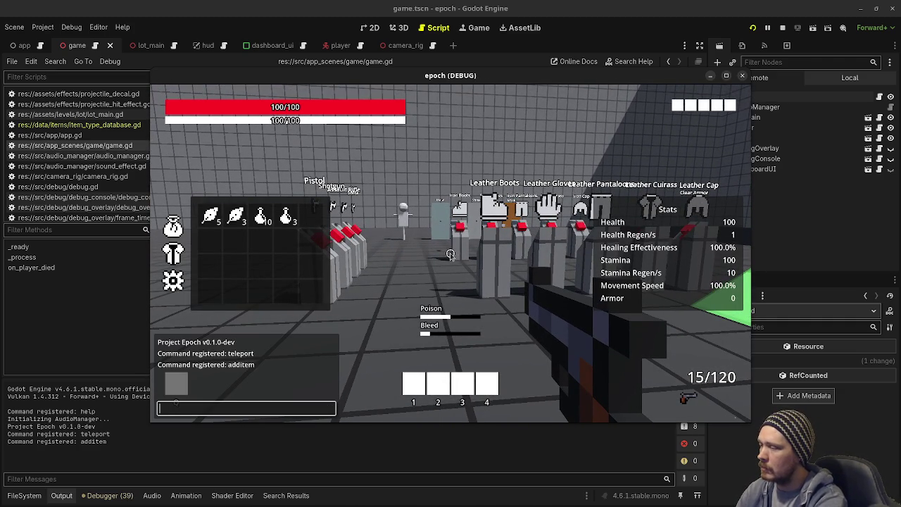
pyautogui.write('additem potion')
pyautogui.press('Return')
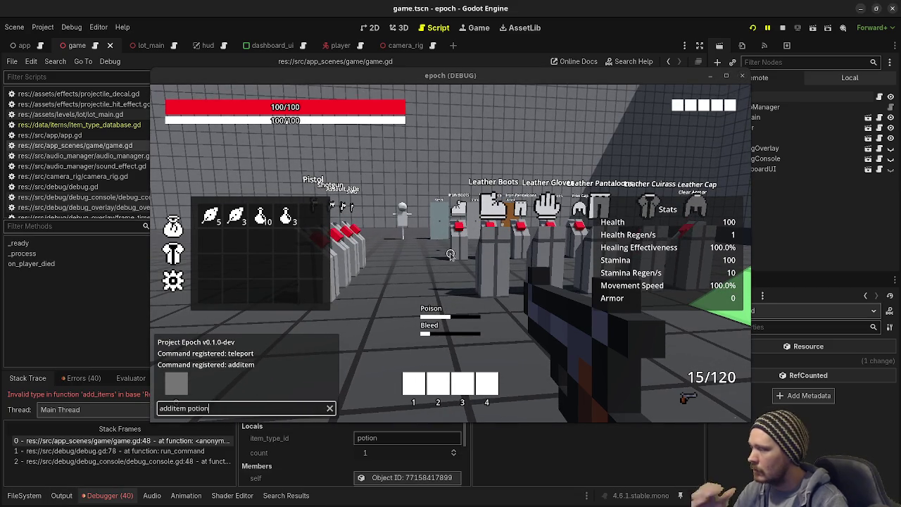
pyautogui.moveTo(368, 76); pyautogui.dragTo(383, 376)
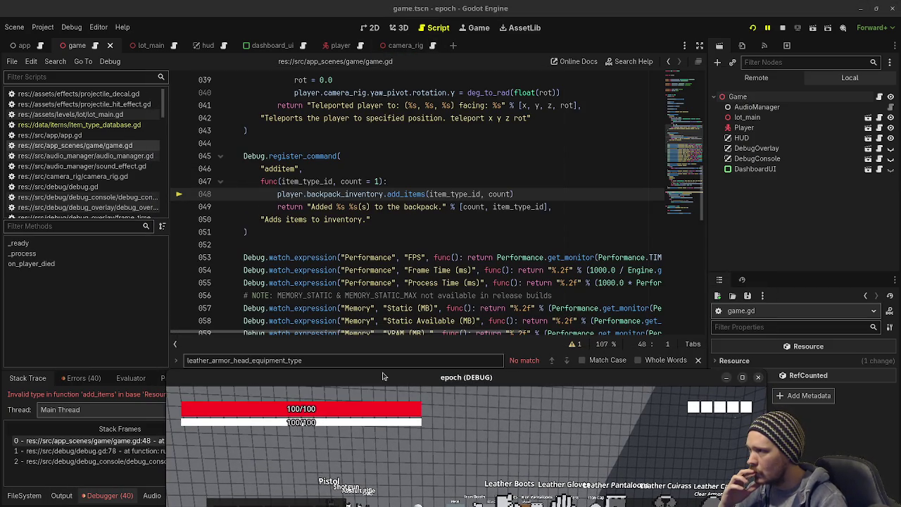
# - Wrap count as int(count) on line 48, save game.gd, and relaunch the game
pyautogui.moveTo(383, 377); pyautogui.dragTo(367, 417)
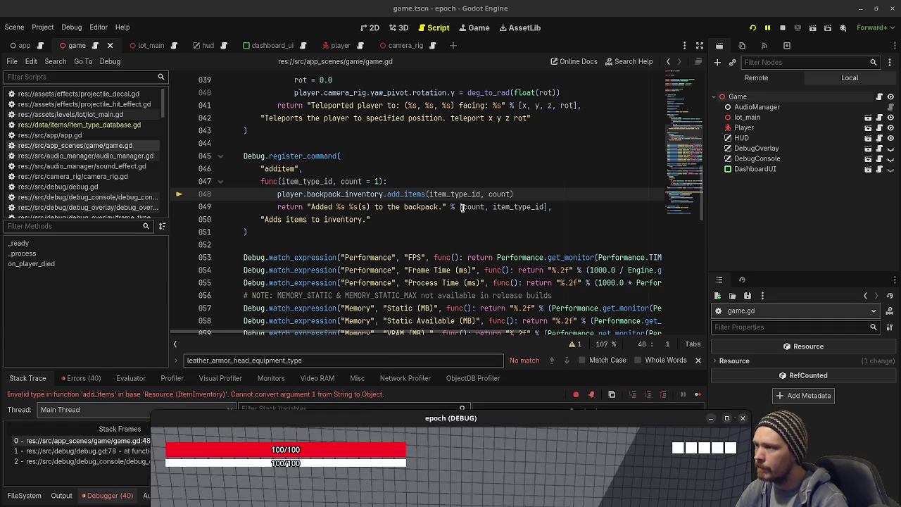
pyautogui.moveTo(462, 207)
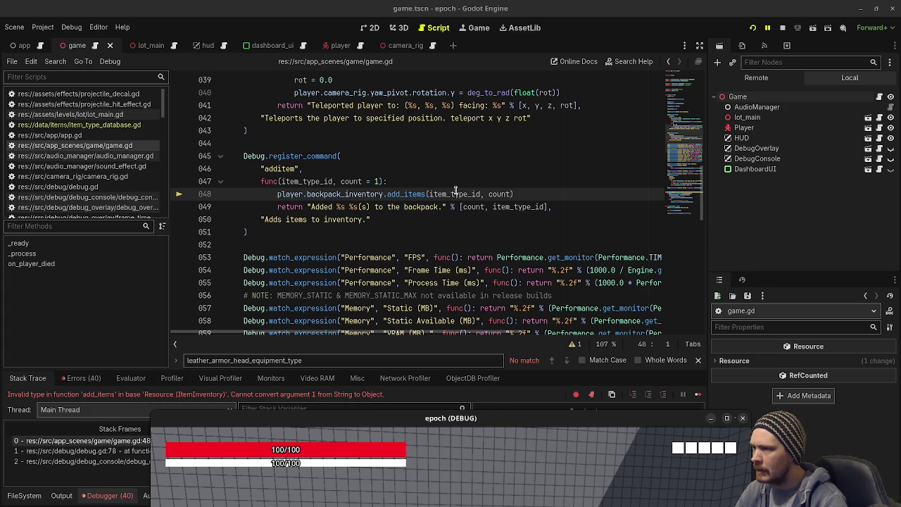
pyautogui.click(487, 194)
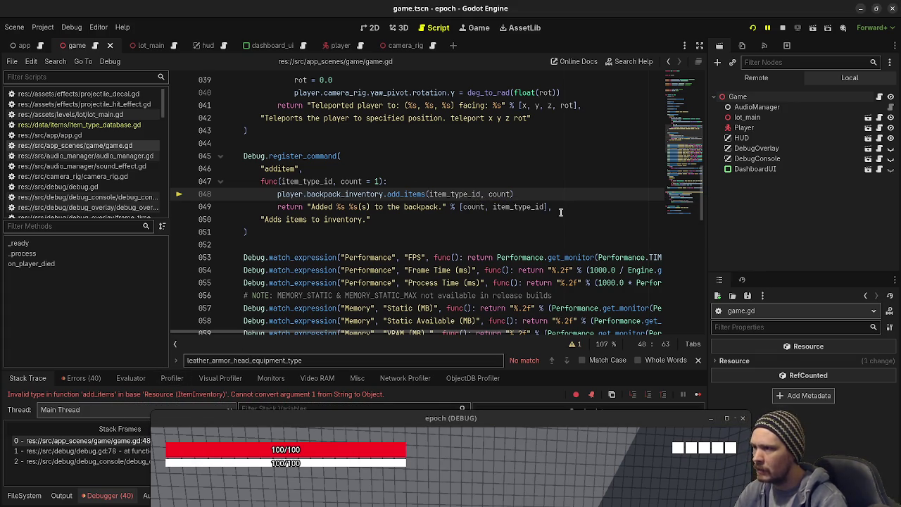
pyautogui.write('int')
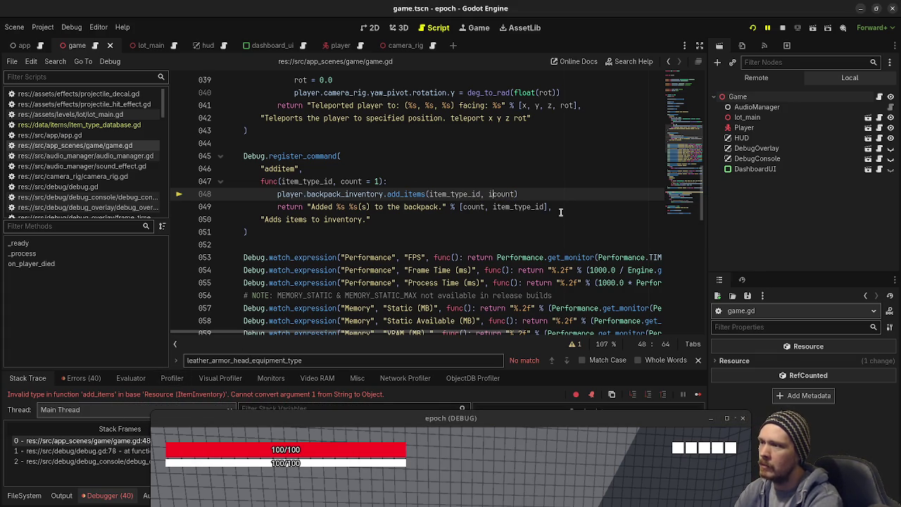
pyautogui.write('(')
pyautogui.press('Right')
pyautogui.press('Right')
pyautogui.press('Right')
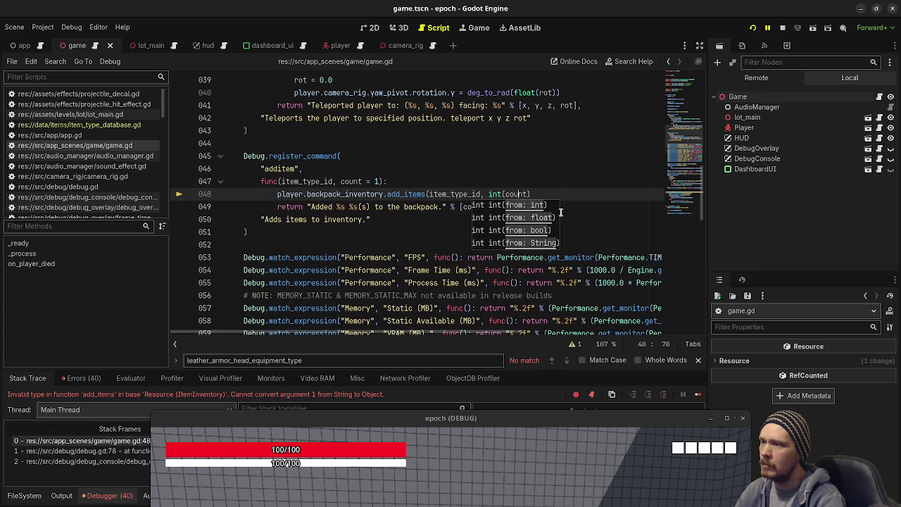
pyautogui.write(')')
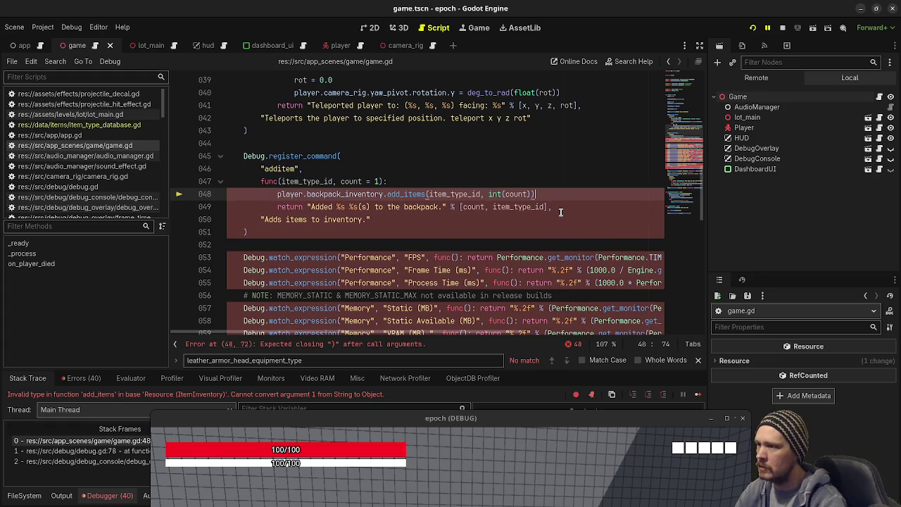
pyautogui.hotkey('ctrl', 's')
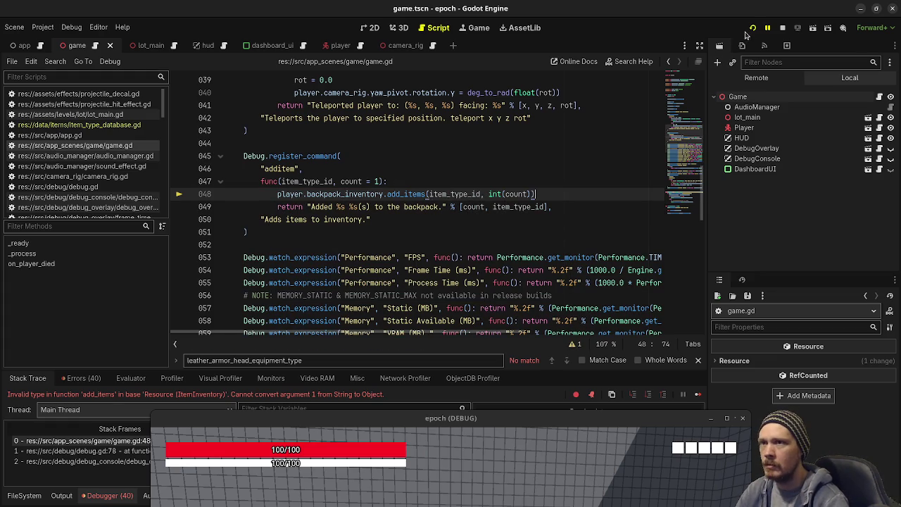
pyautogui.click(752, 31)
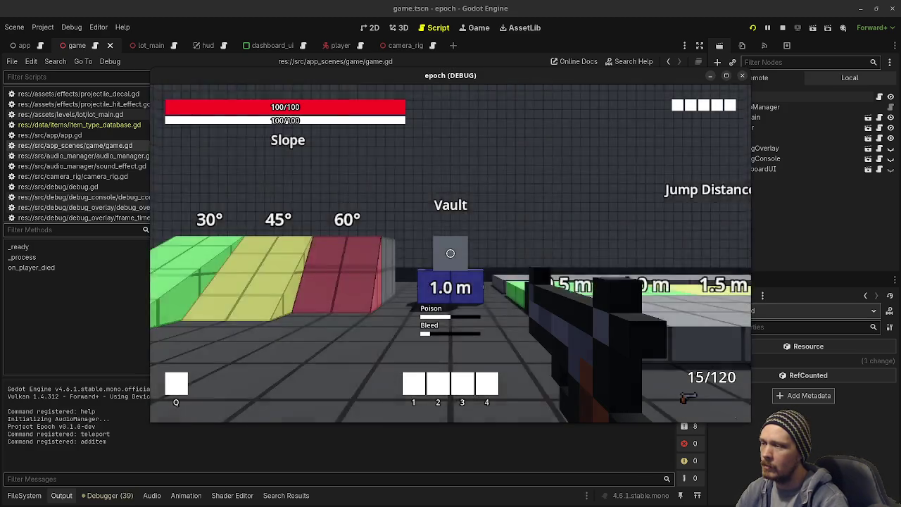
# - Run 'additem potion' in the debug console, then move the game window down to reveal the script
pyautogui.press('`')
pyautogui.write('additem potion')
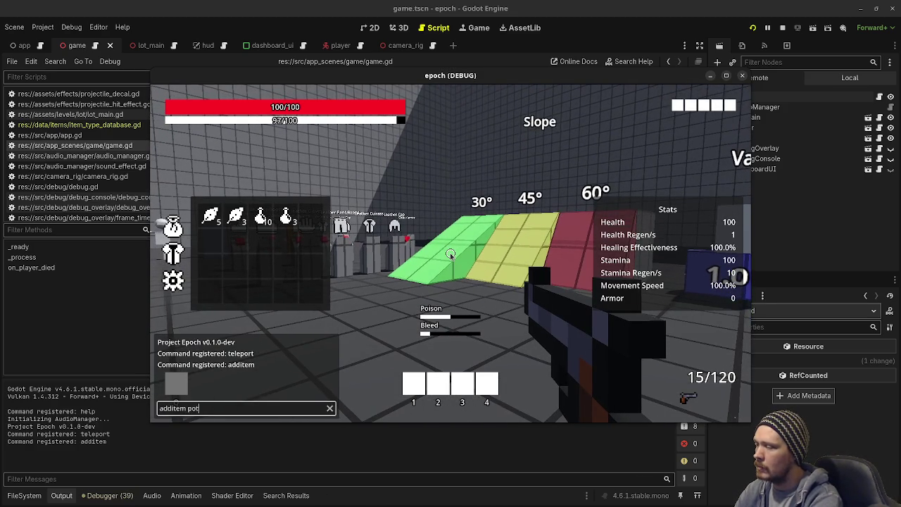
pyautogui.press('Return')
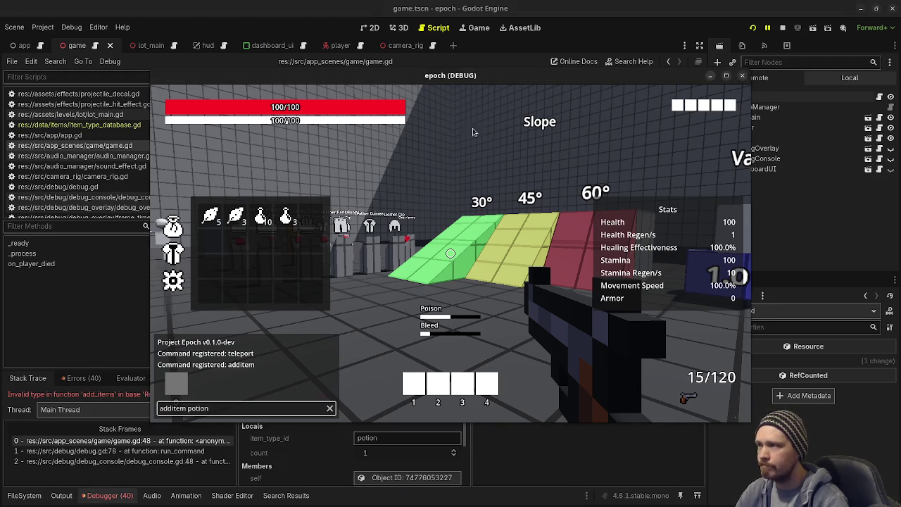
pyautogui.moveTo(463, 79); pyautogui.dragTo(422, 463)
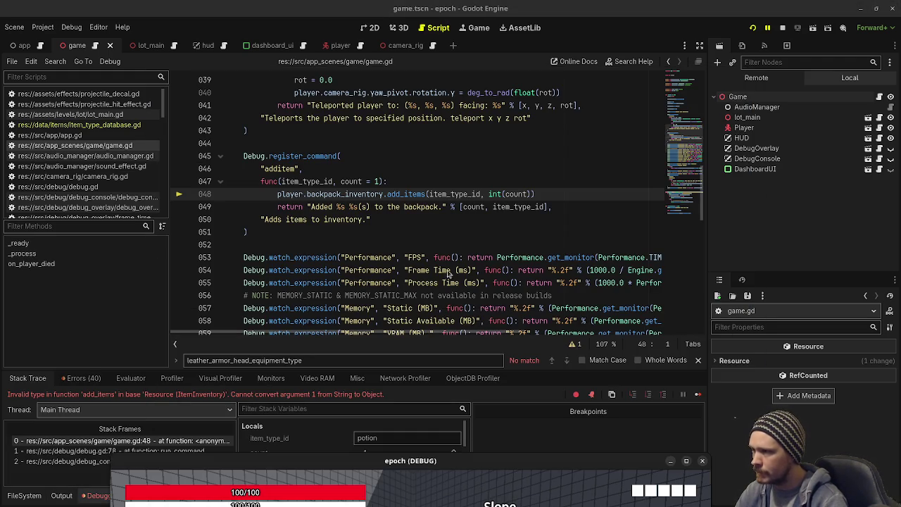
pyautogui.click(427, 194)
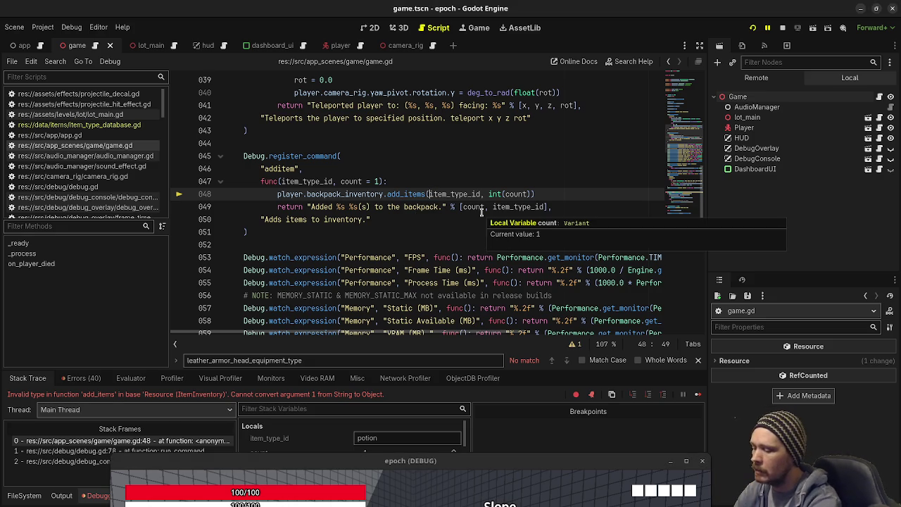
# - Add a line declaring item_type: ItemType via Game.instance.item_type_database.get_item_type(item_type_id)
pyautogui.write('Game.instanc')
pyautogui.write('e.item_type_dat')
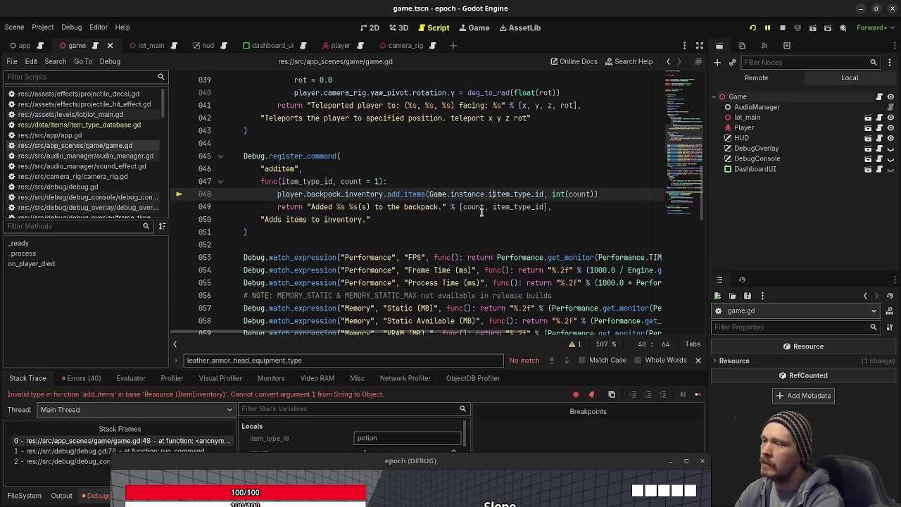
pyautogui.write('abase')
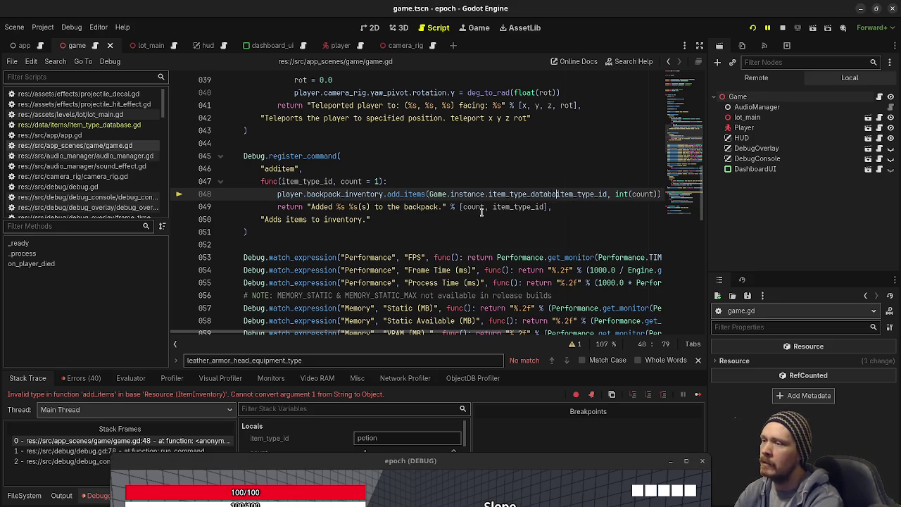
pyautogui.click(441, 186)
pyautogui.press('Return')
pyautogui.write('var item_type: ItemType = Game.instance.i')
pyautogui.write('tem_')
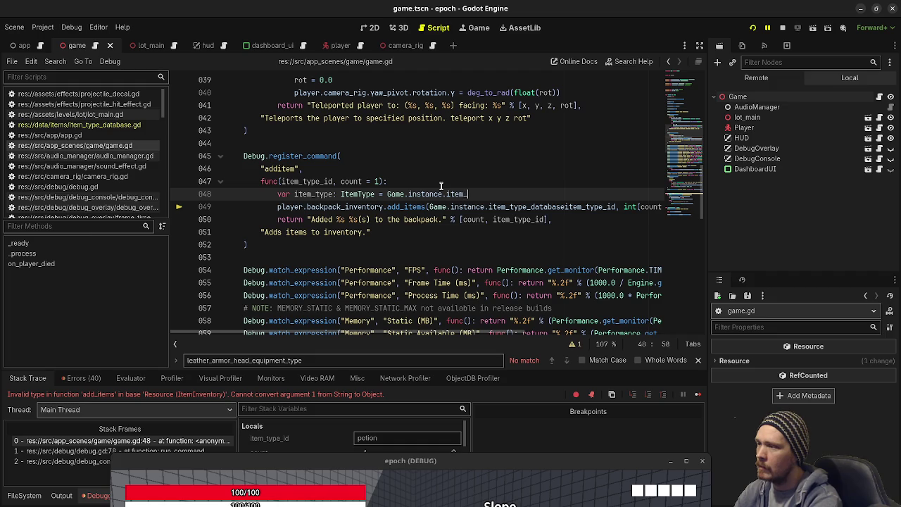
pyautogui.write('type_database')
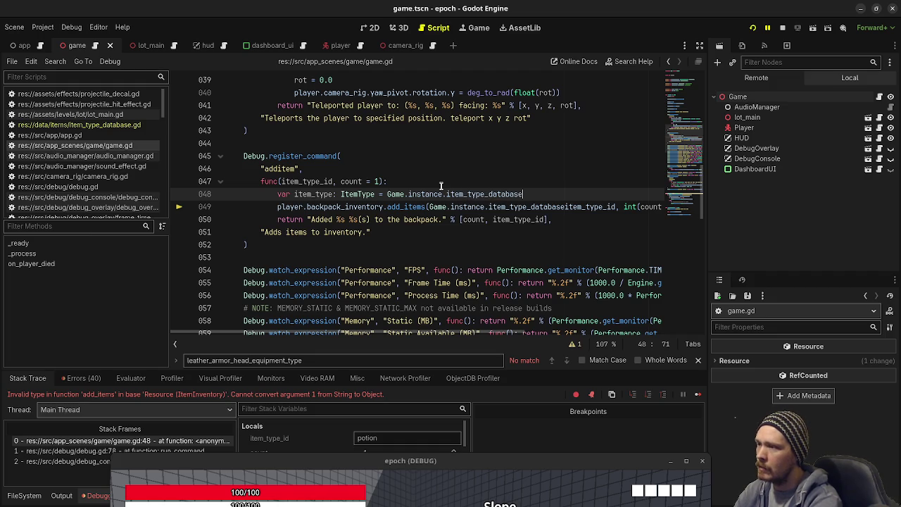
pyautogui.write('.get_item_ty')
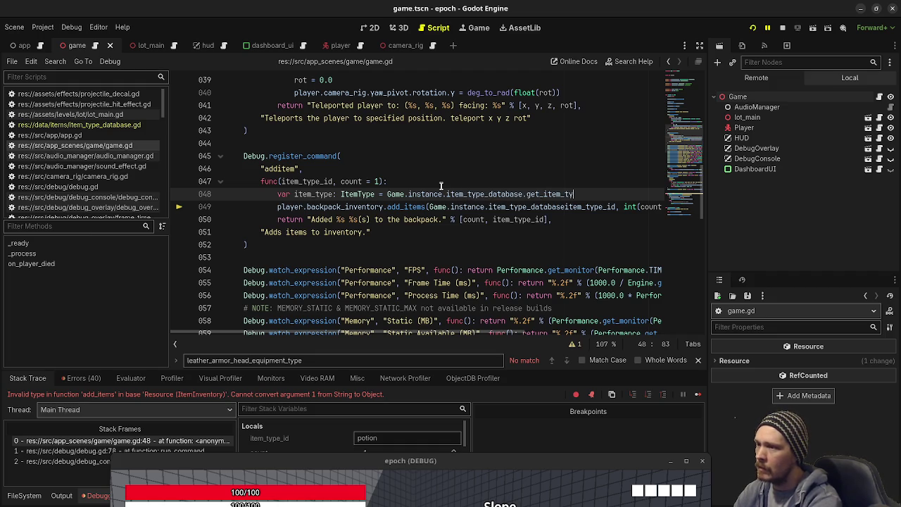
pyautogui.write('pe(item_type_id')
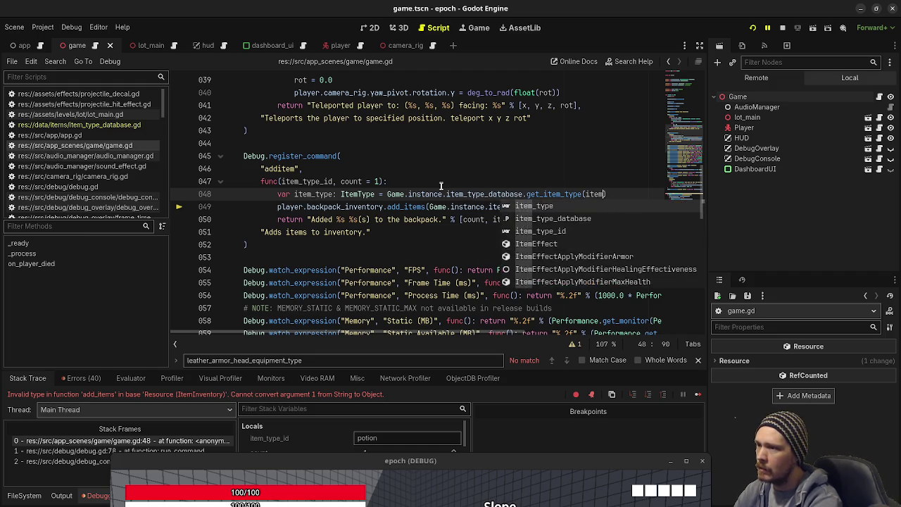
pyautogui.write(')')
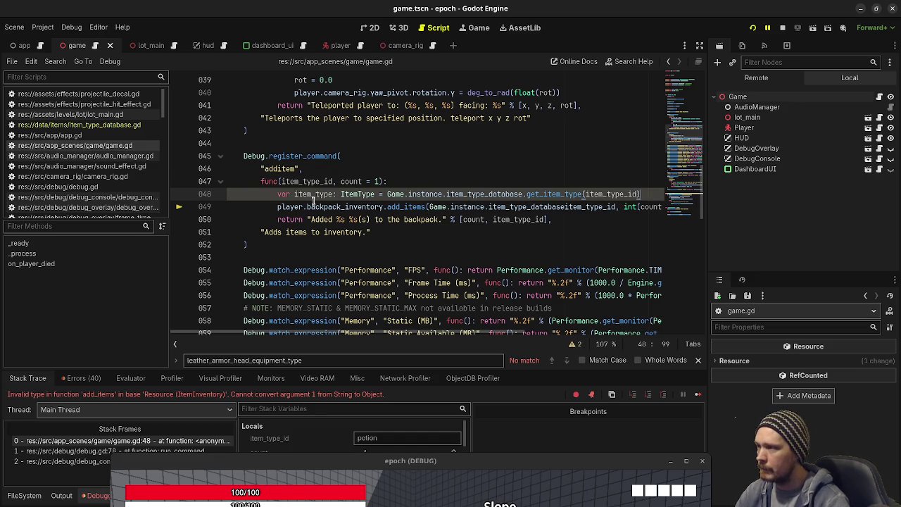
# - Pass item_type to add_items, return item_type.name in the message, save, and stop the game
pyautogui.doubleClick(313, 195)
pyautogui.hotkey('ctrl', 'c')
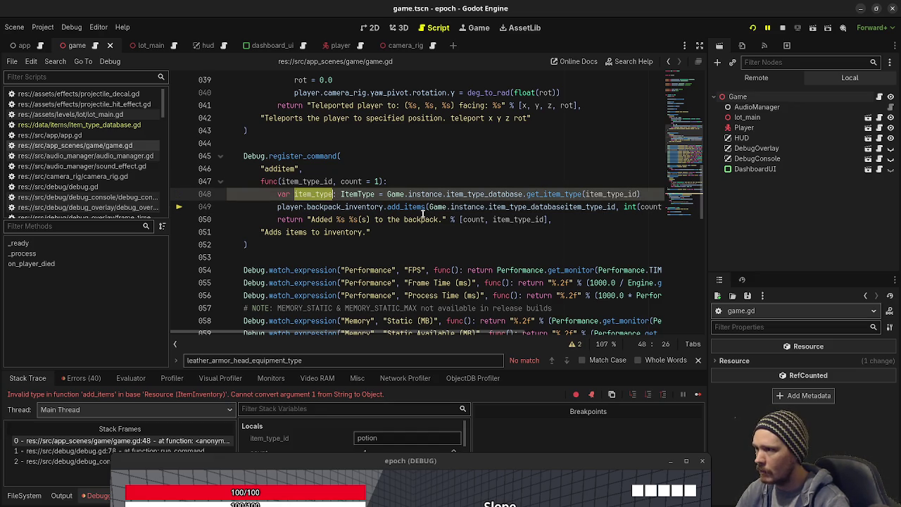
pyautogui.moveTo(430, 206); pyautogui.dragTo(617, 206)
pyautogui.hotkey('ctrl', 'v')
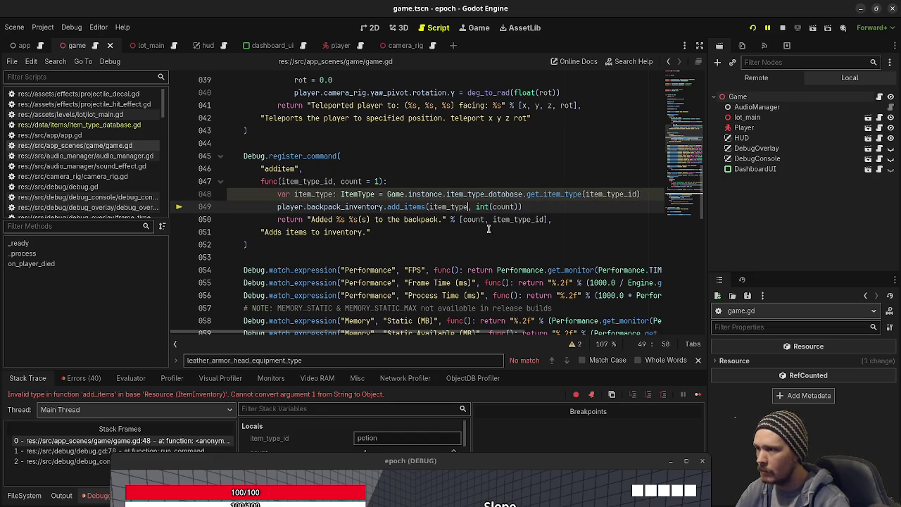
pyautogui.moveTo(472, 220)
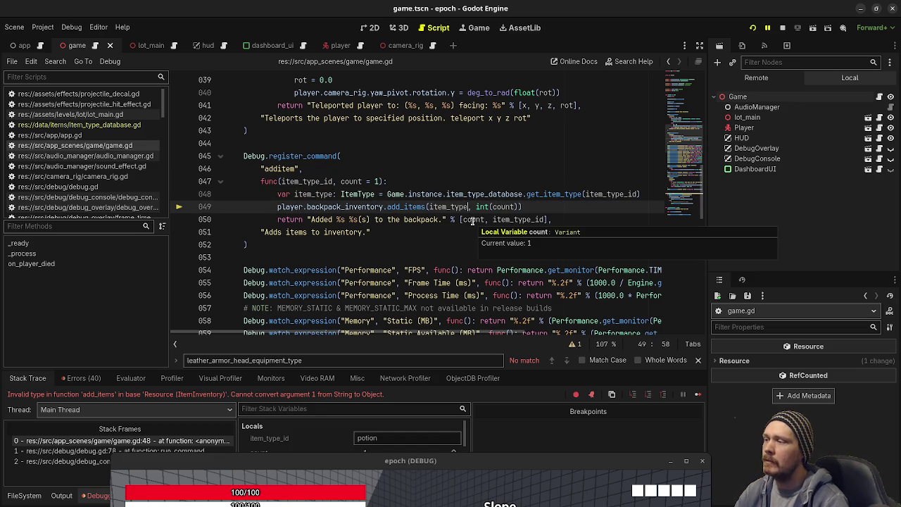
pyautogui.doubleClick(518, 219)
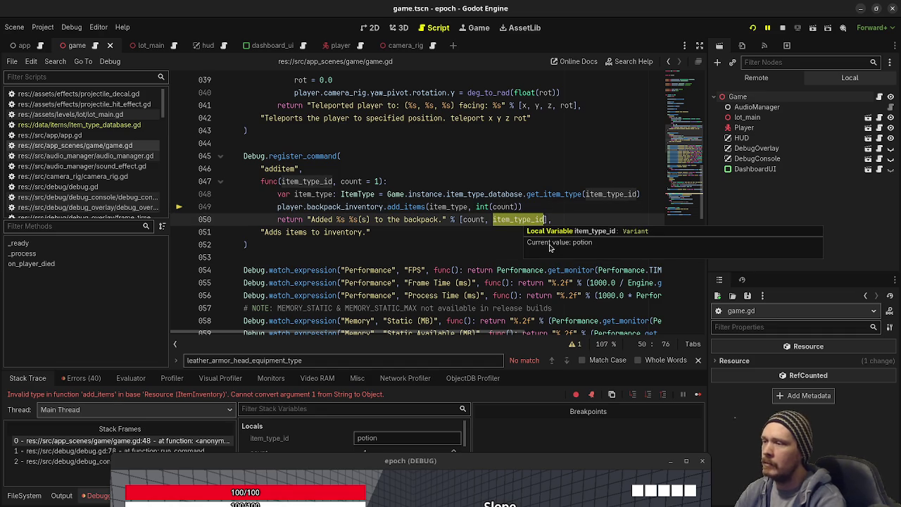
pyautogui.write('item_')
pyautogui.write('type.name')
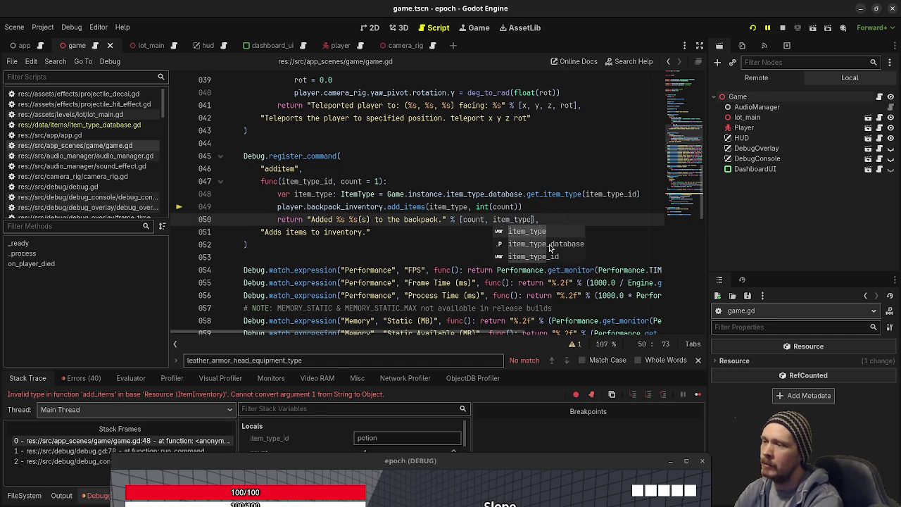
pyautogui.hotkey('ctrl', 's')
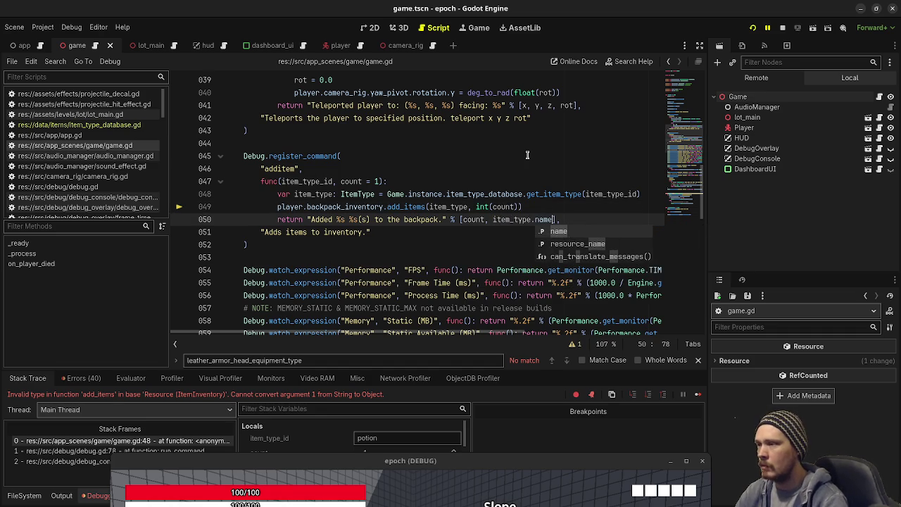
pyautogui.click(528, 156)
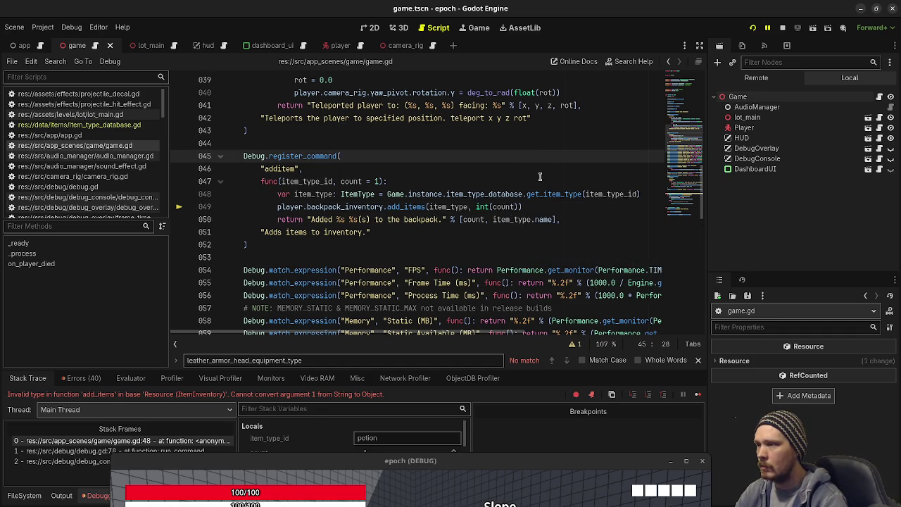
pyautogui.click(752, 26)
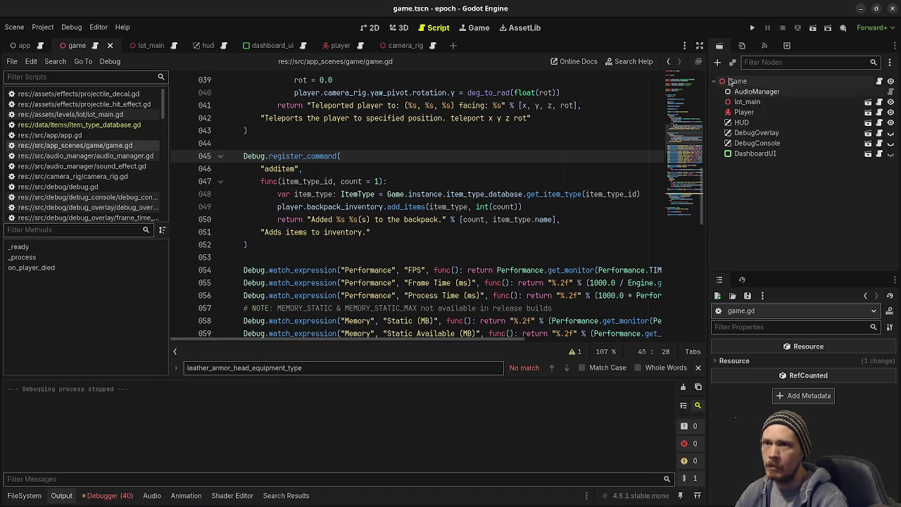
# - Run the game and enter 'additem potion' then 'additem potion 10' in the debug console
pyautogui.click(752, 28)
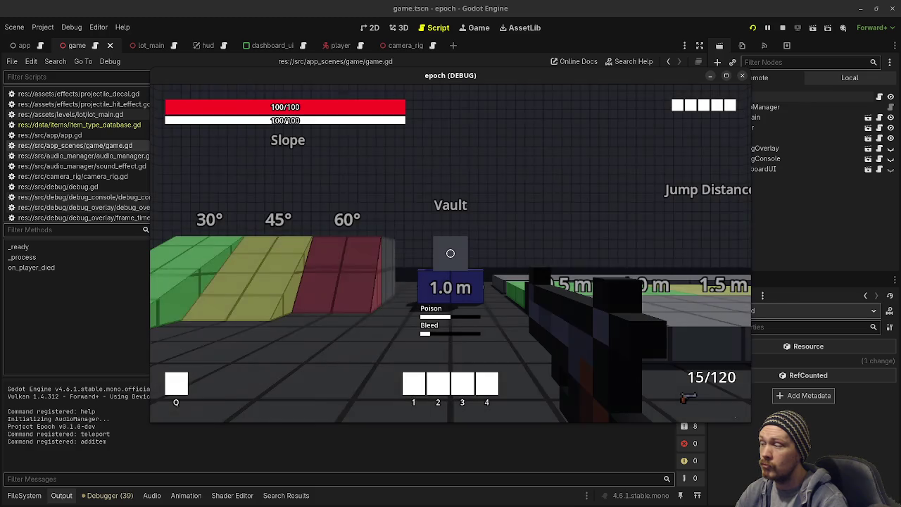
pyautogui.press('Tab')
pyautogui.press('`')
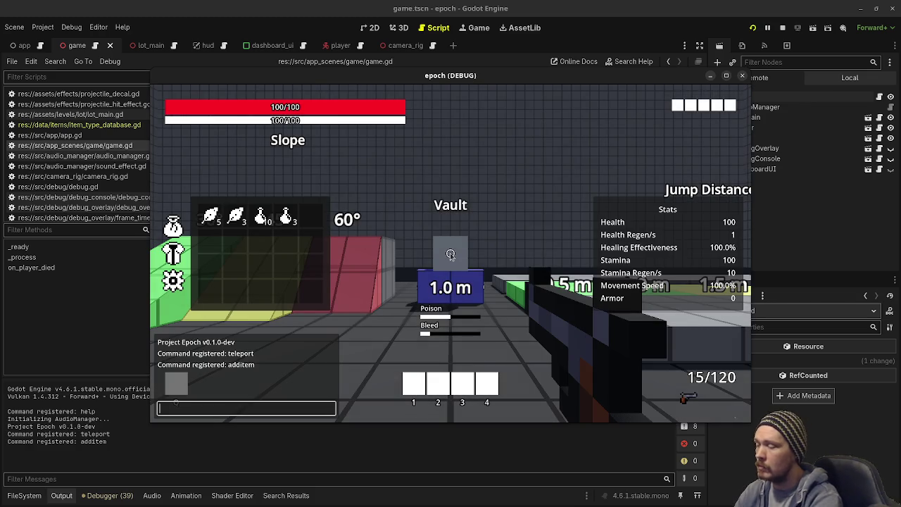
pyautogui.write('itemtype')
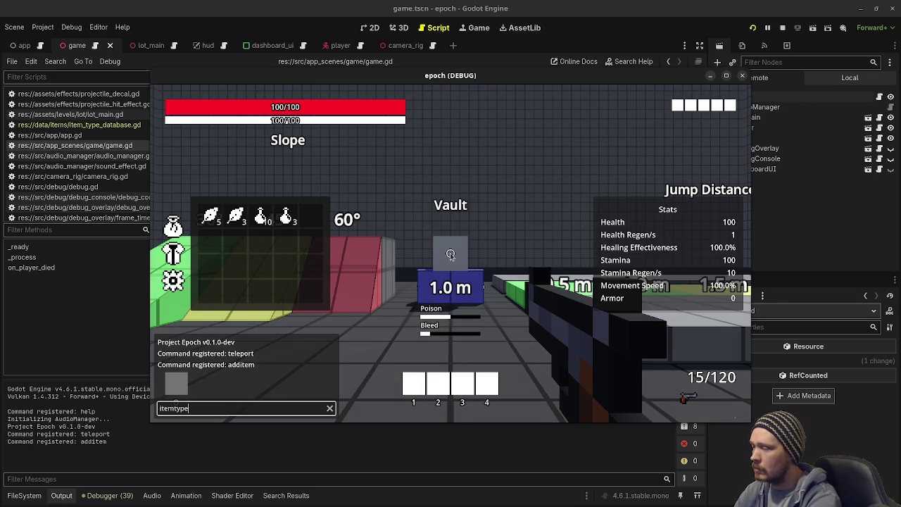
pyautogui.press('BackSpace')
pyautogui.press('BackSpace')
pyautogui.press('BackSpace')
pyautogui.write('additem potion')
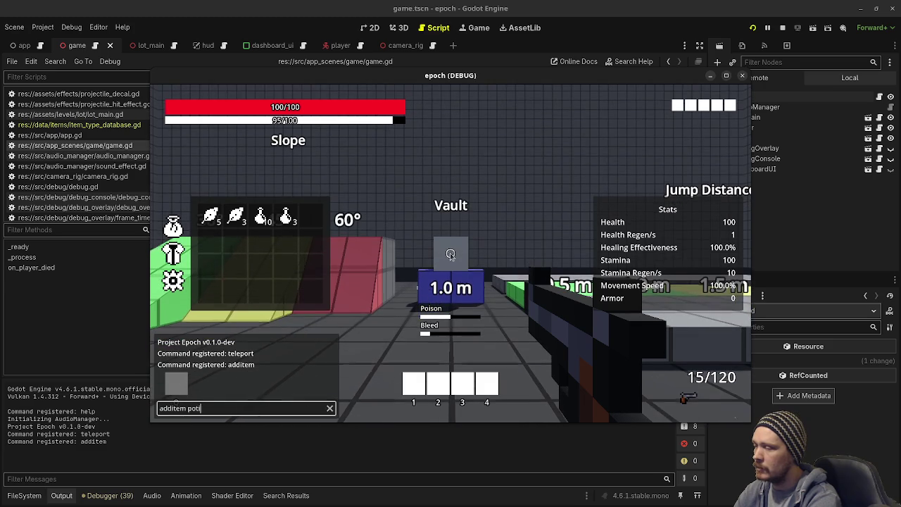
pyautogui.press('Return')
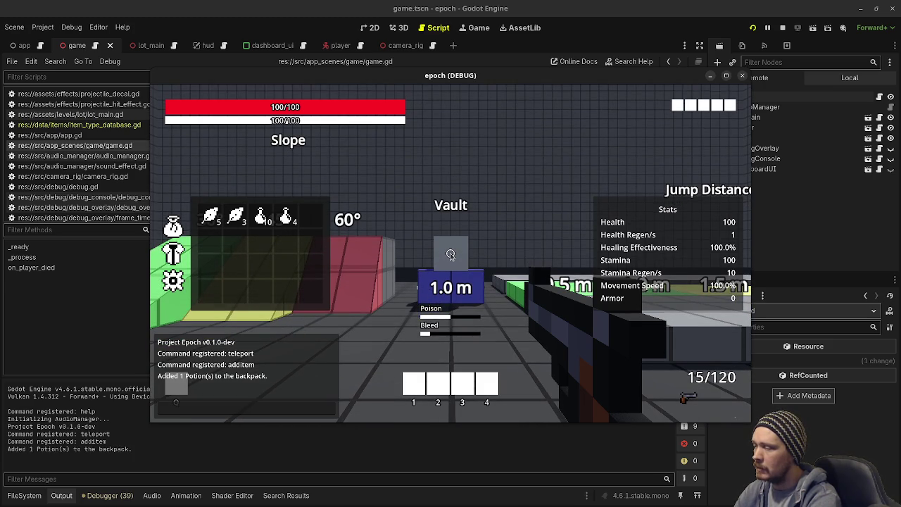
pyautogui.press('`')
pyautogui.write('addi')
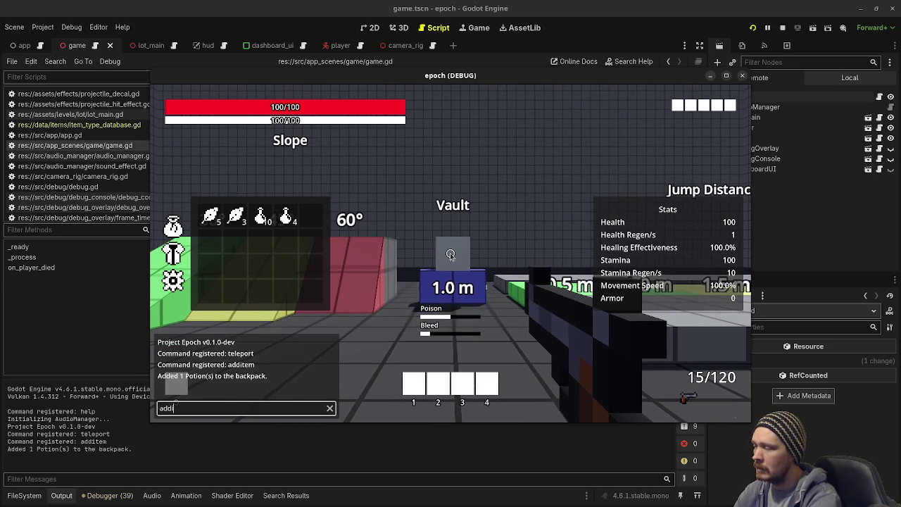
pyautogui.write('tem potion 10')
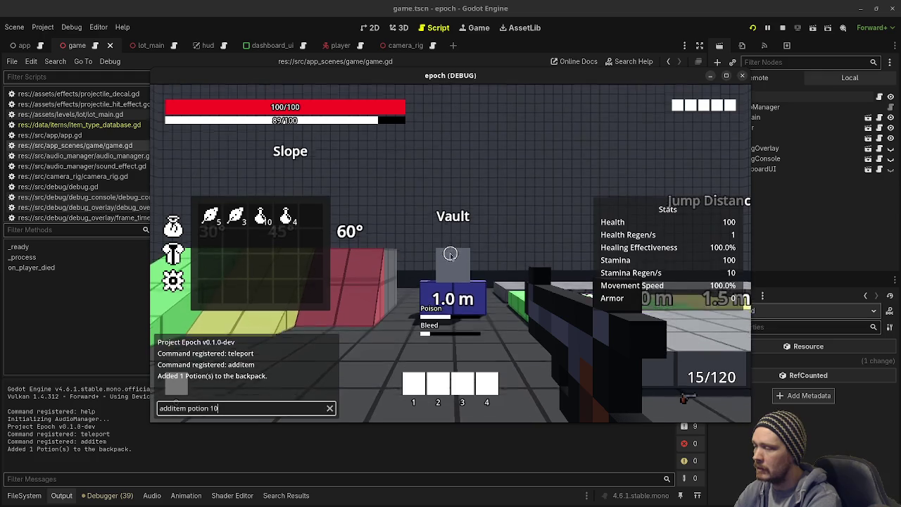
pyautogui.press('Return')
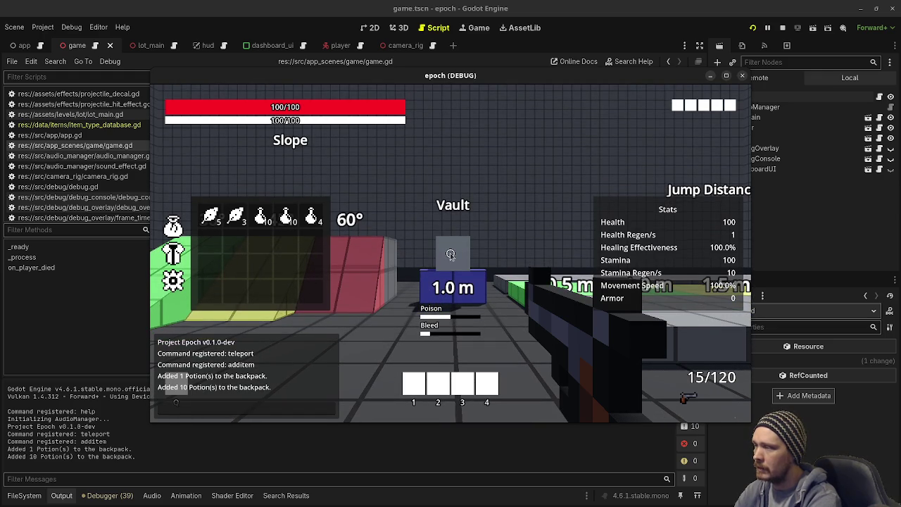
# - Walk around the test level, stop the game, and select the additem block (lines 45–52)
pyautogui.press('Tab')
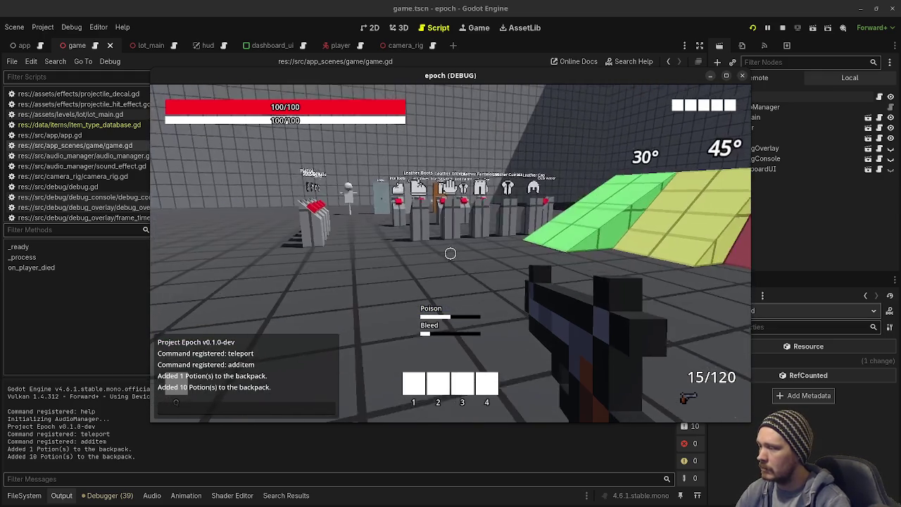
pyautogui.press('w')
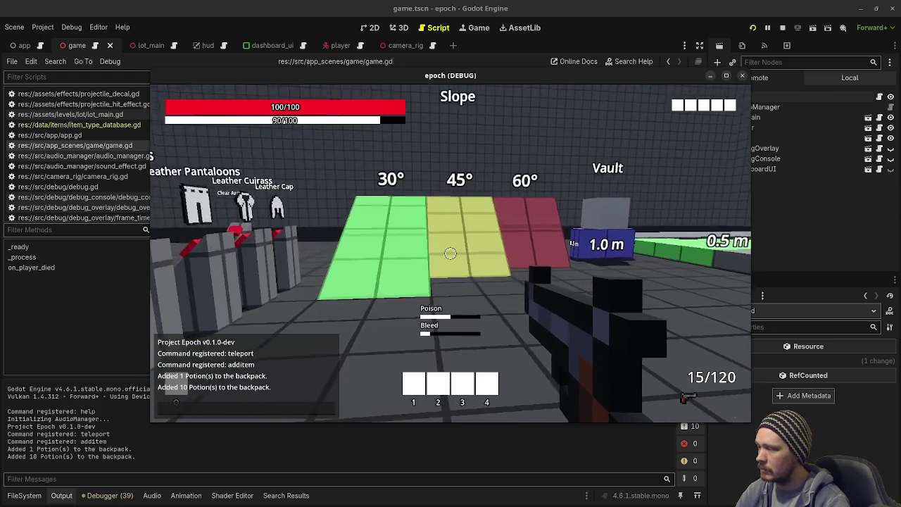
pyautogui.press('w')
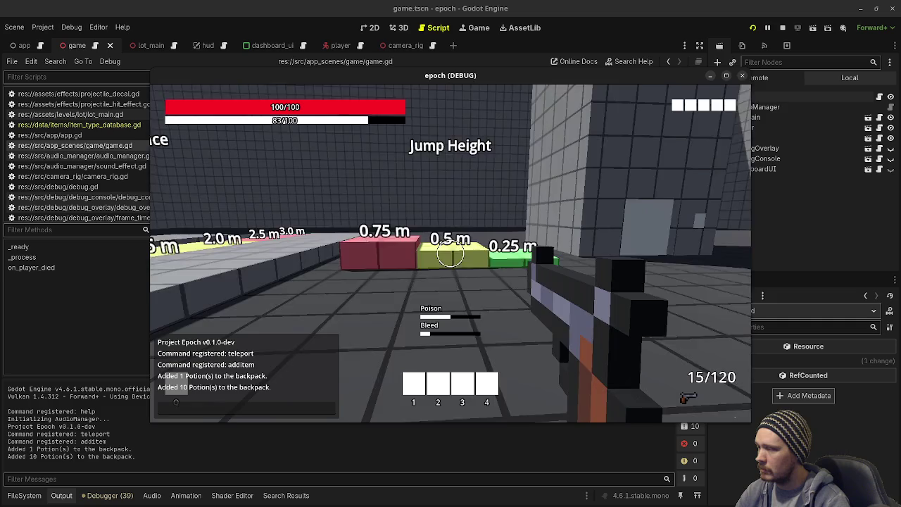
pyautogui.press('w')
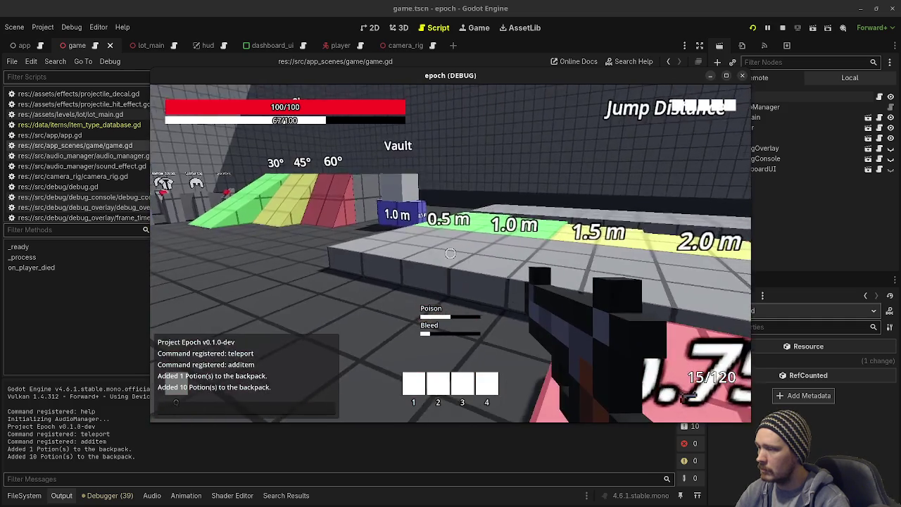
pyautogui.press('w')
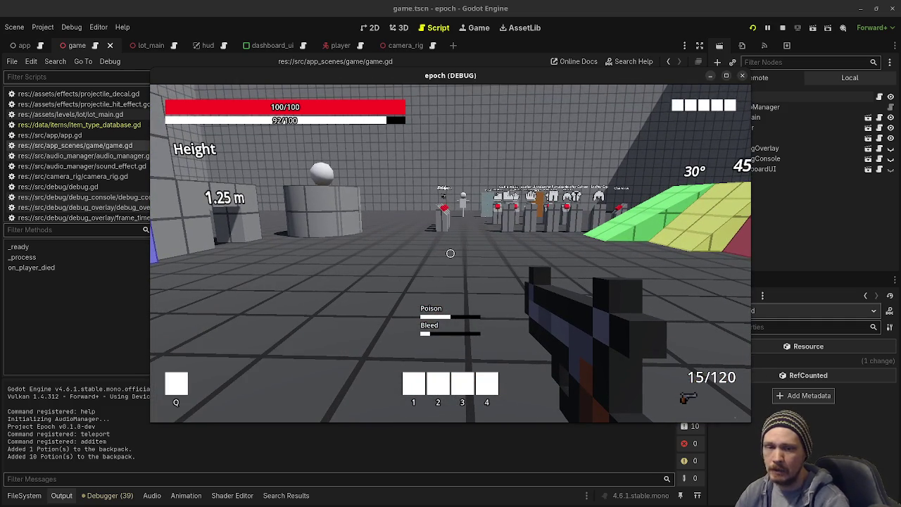
pyautogui.press('w')
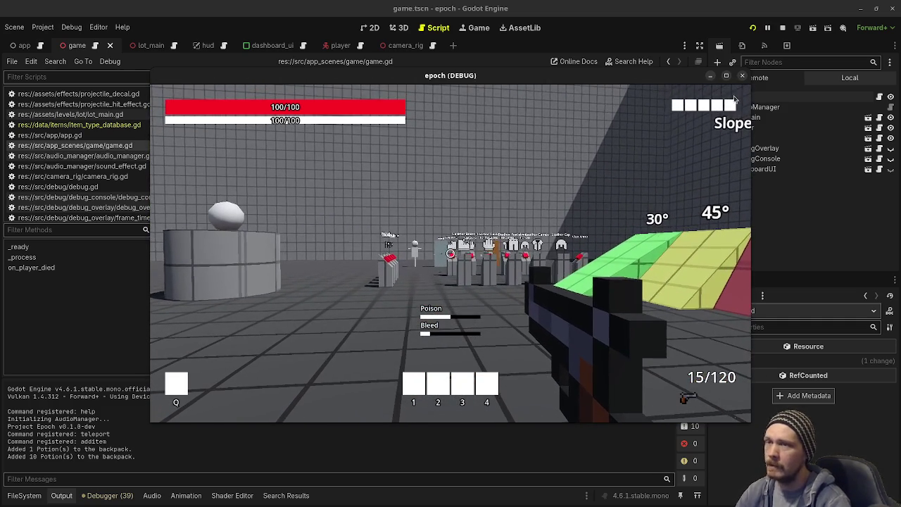
pyautogui.click(783, 27)
pyautogui.moveTo(262, 245)
pyautogui.mouseDown()
pyautogui.moveTo(310, 195)
pyautogui.moveTo(233, 156)
pyautogui.mouseUp()
pyautogui.click(357, 194)
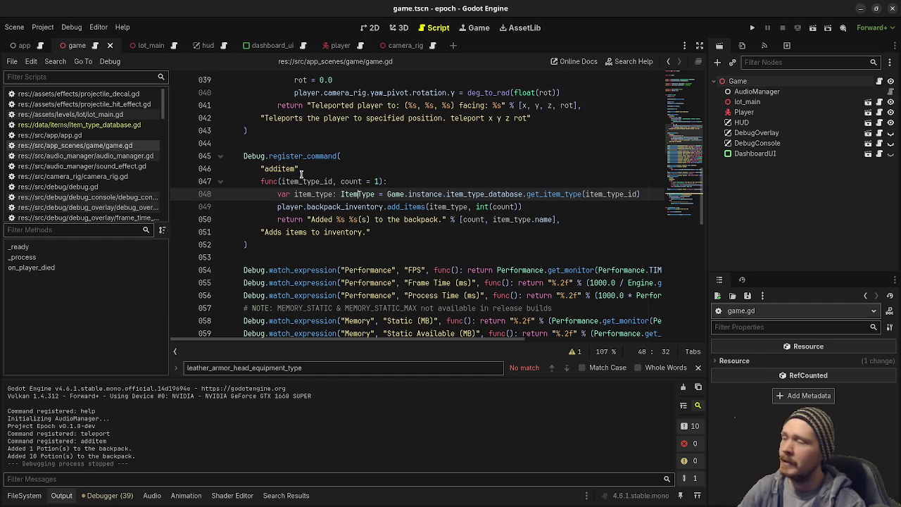
pyautogui.click(301, 168)
pyautogui.write(',')
pyautogui.click(279, 205)
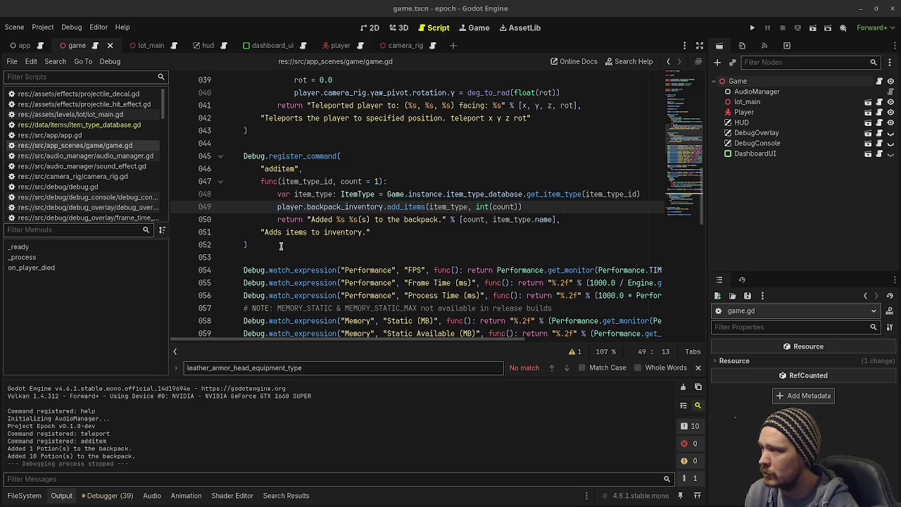
pyautogui.moveTo(280, 246); pyautogui.dragTo(243, 156)
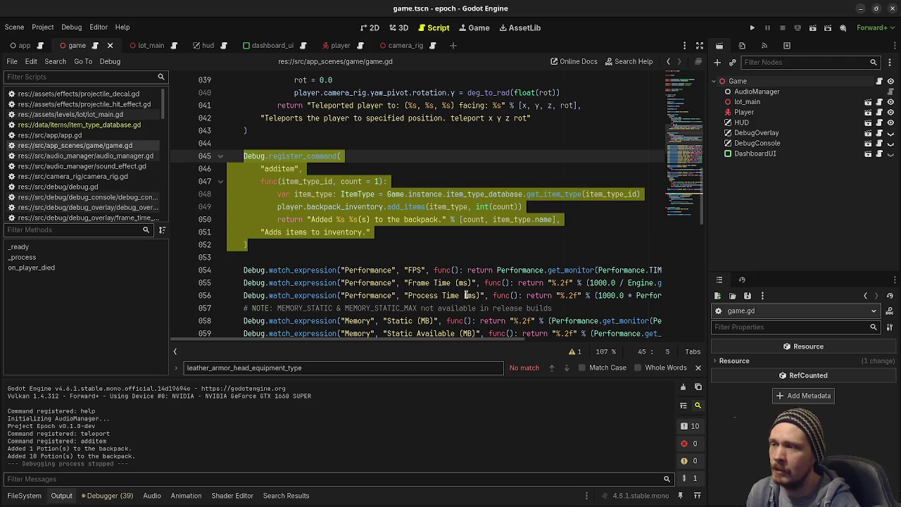
# - Run the game, jump onto the Jump Distance platform, and vault over the blue box
pyautogui.click(752, 27)
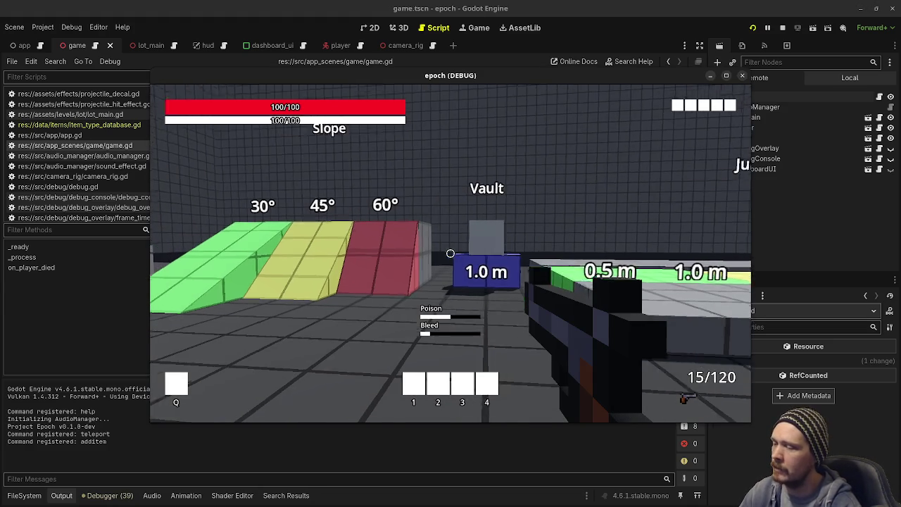
pyautogui.press('Escape')
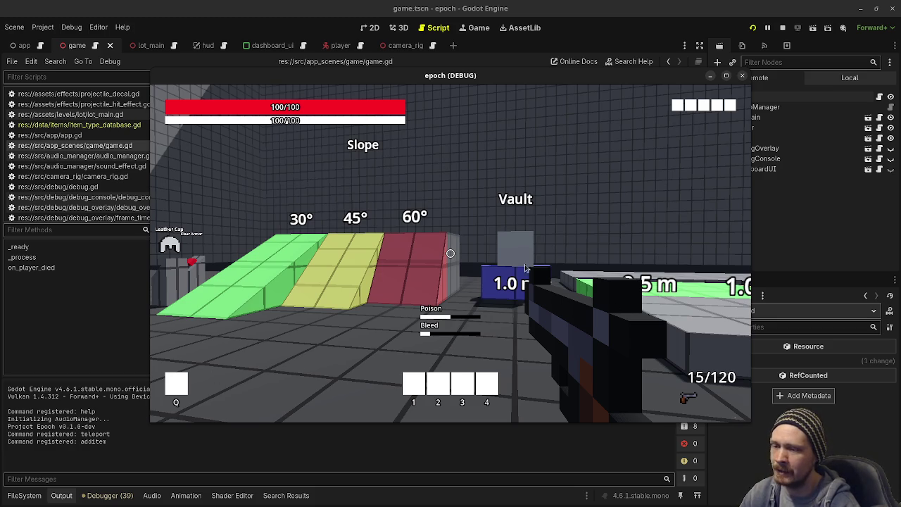
pyautogui.scroll(-1, 686, 411)
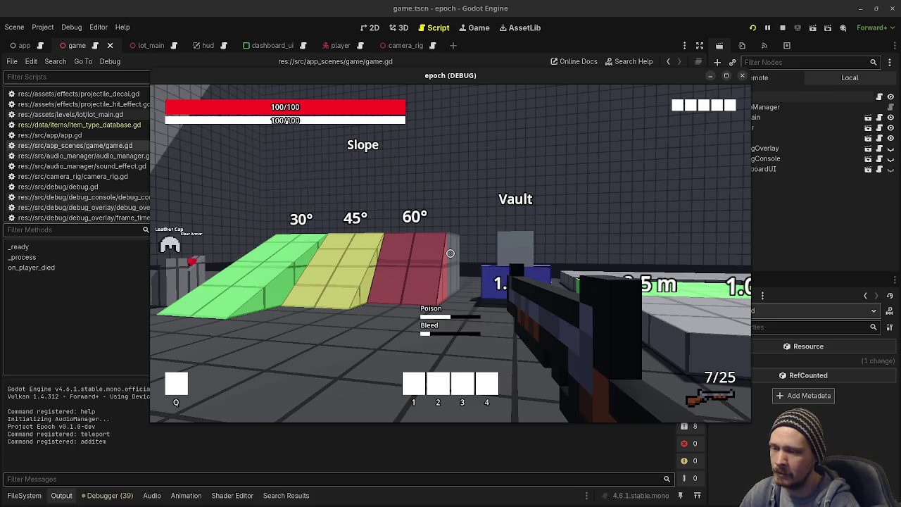
pyautogui.scroll(1, 450, 254)
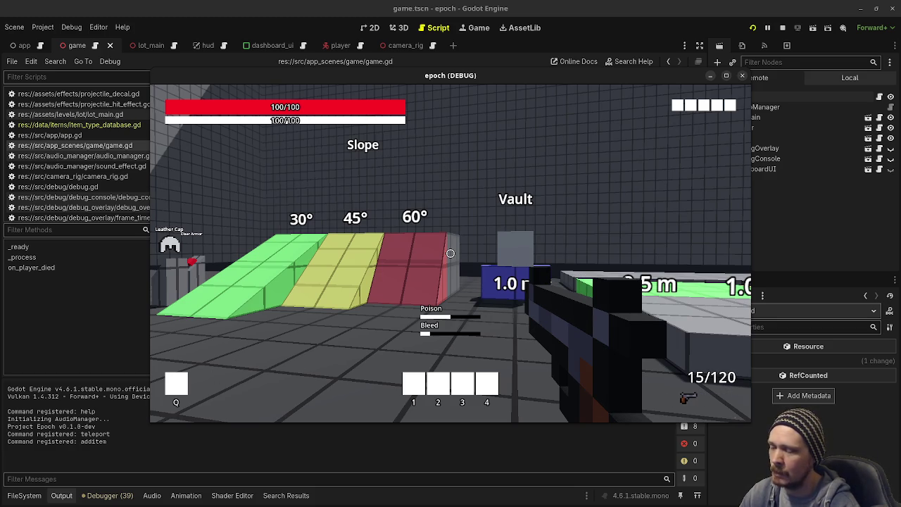
pyautogui.press('w')
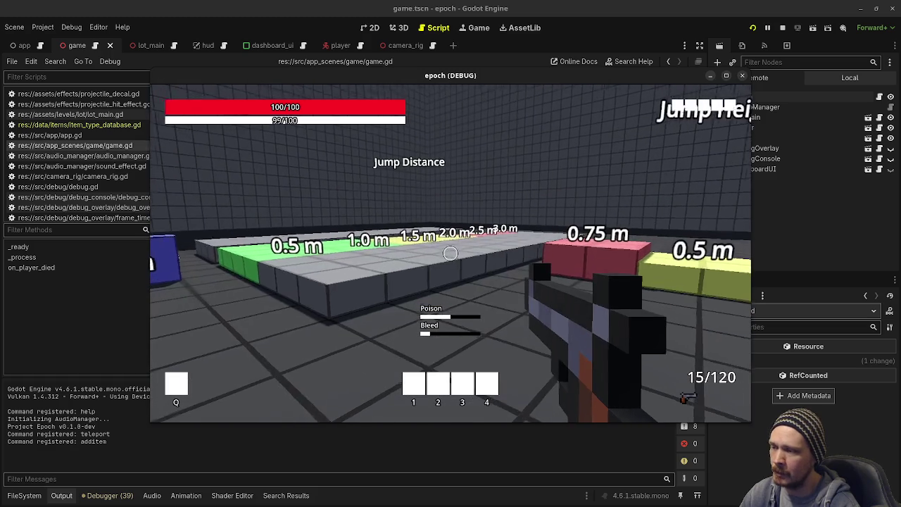
pyautogui.press('w')
pyautogui.press('space')
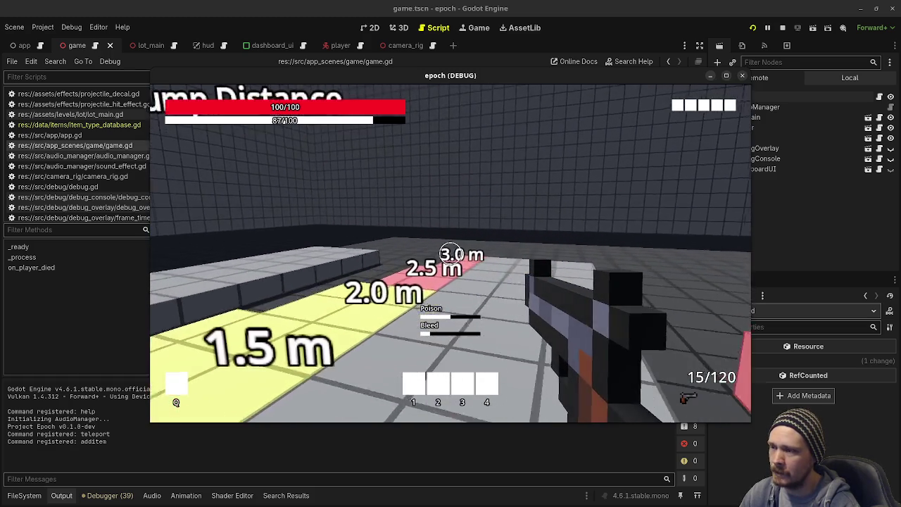
pyautogui.moveTo(451, 254)
pyautogui.press('w')
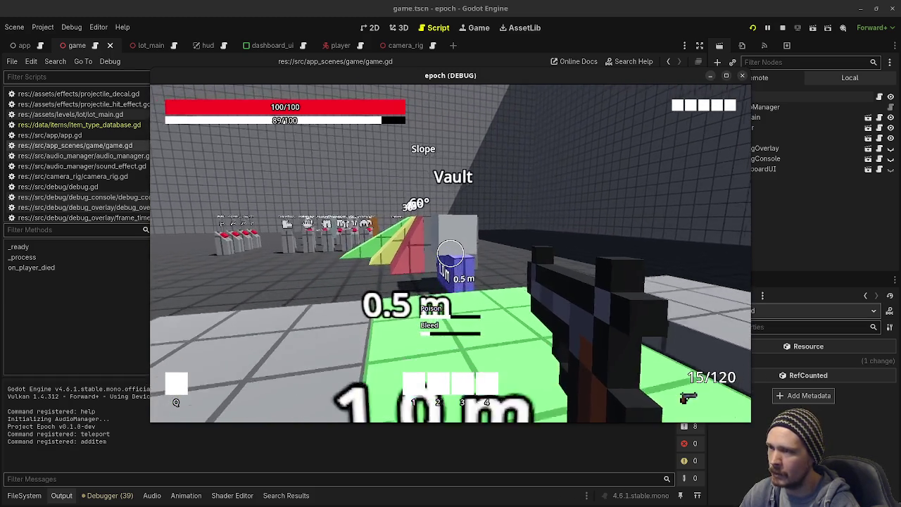
pyautogui.press('w')
pyautogui.press('space')
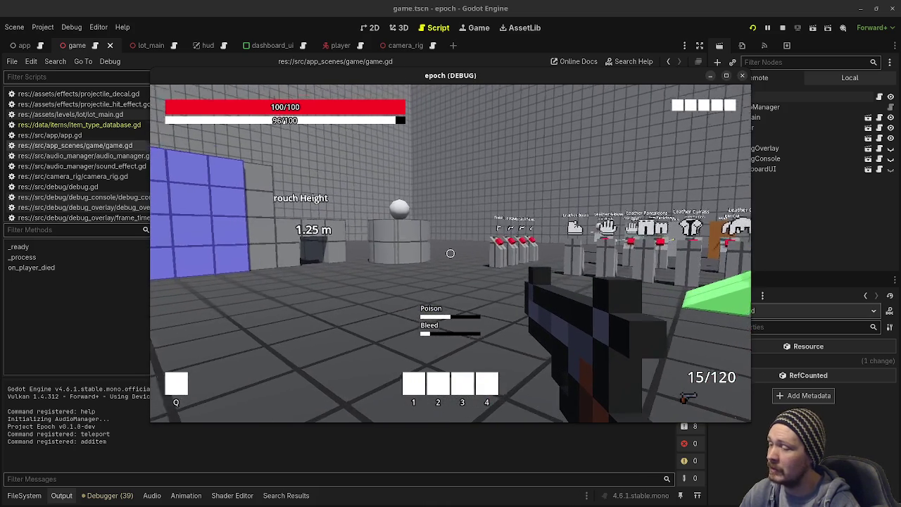
pyautogui.press('s')
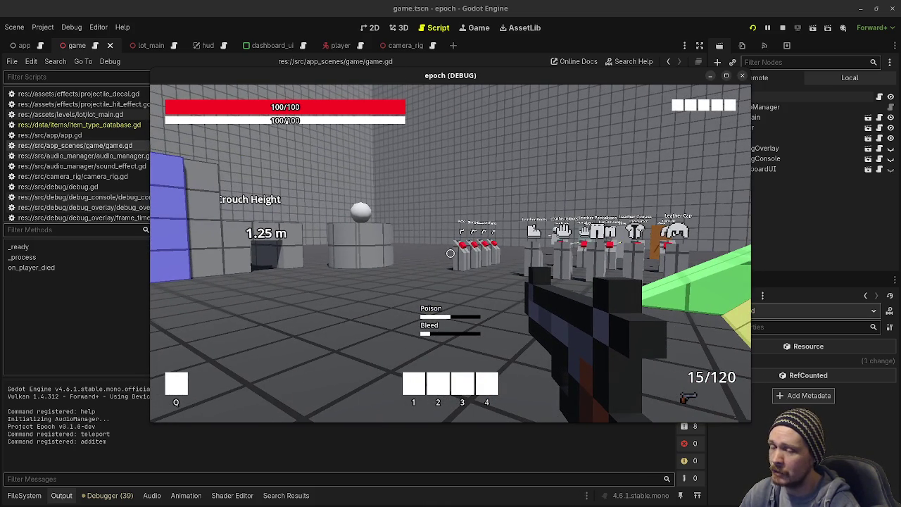
# - Walk up to the leather armor stands and fire one round, leaving ammo at 14/120
pyautogui.press('w')
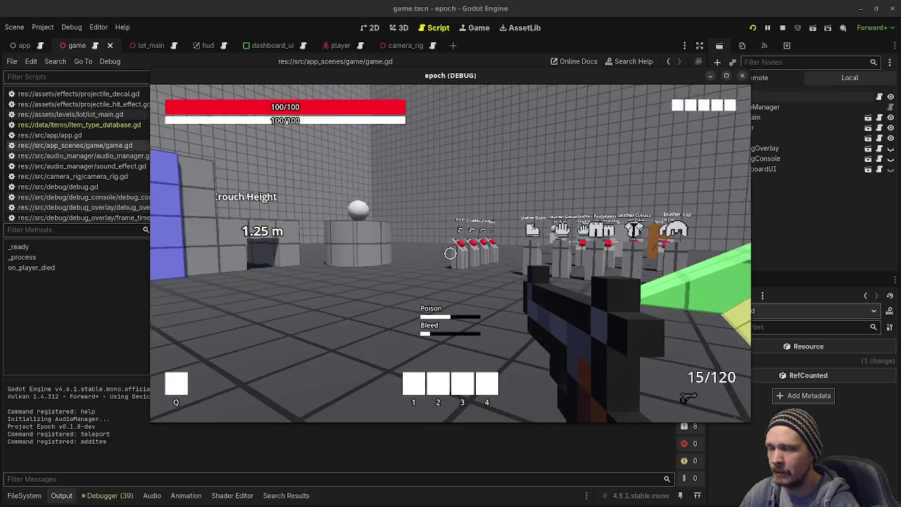
pyautogui.press('w')
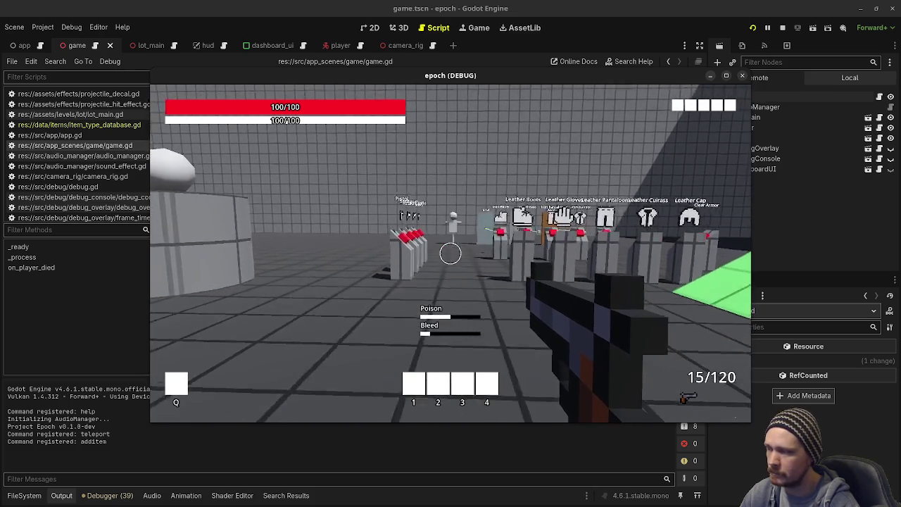
pyautogui.press('s')
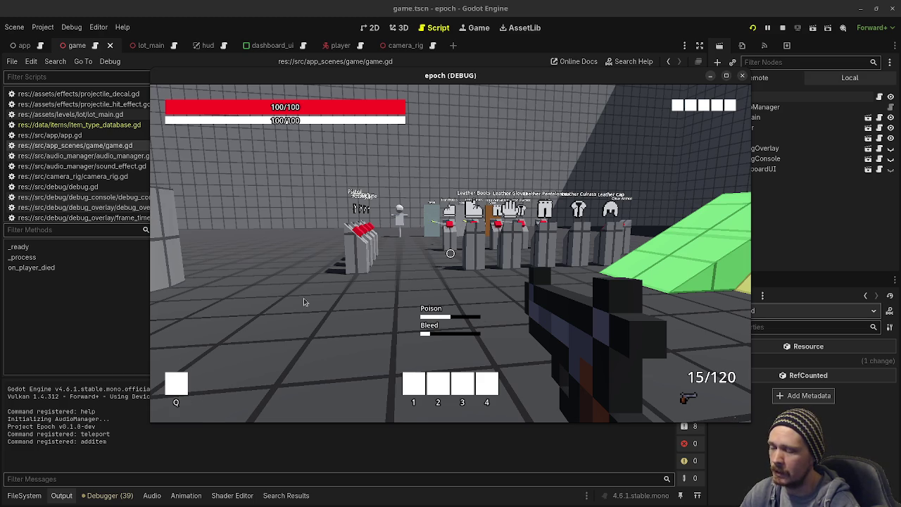
pyautogui.press('w')
pyautogui.press('w')
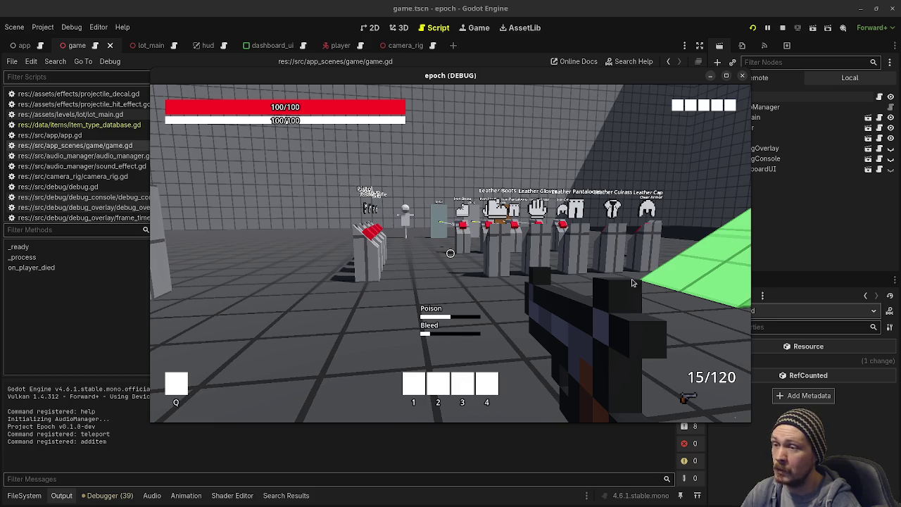
pyautogui.click(576, 218)
pyautogui.press('w')
pyautogui.press('Tab')
pyautogui.press('Tab')
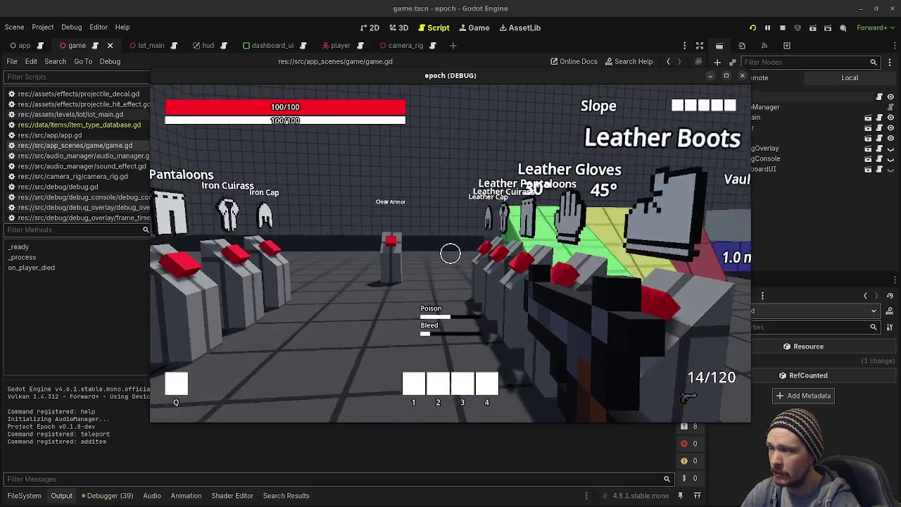
pyautogui.press('w')
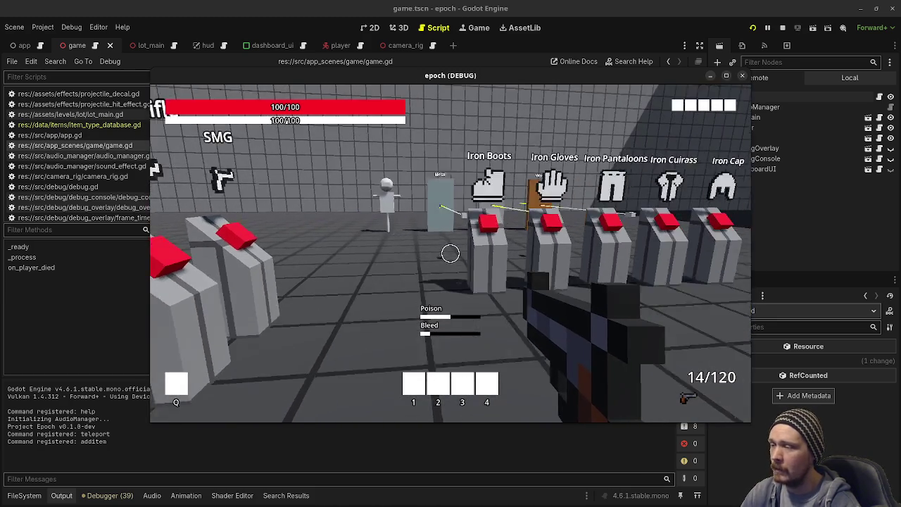
pyautogui.press('Tab')
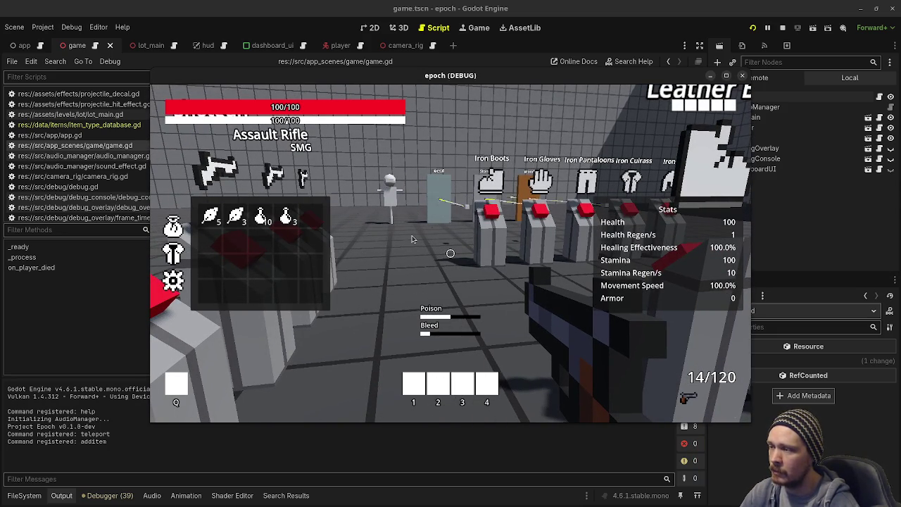
pyautogui.press('Tab')
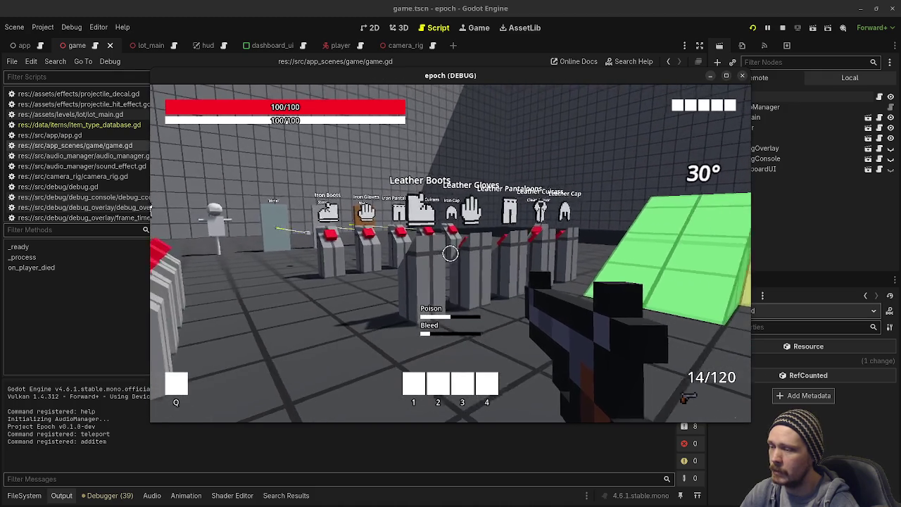
pyautogui.press('Tab')
pyautogui.press('Tab')
pyautogui.press('s')
pyautogui.press('Tab')
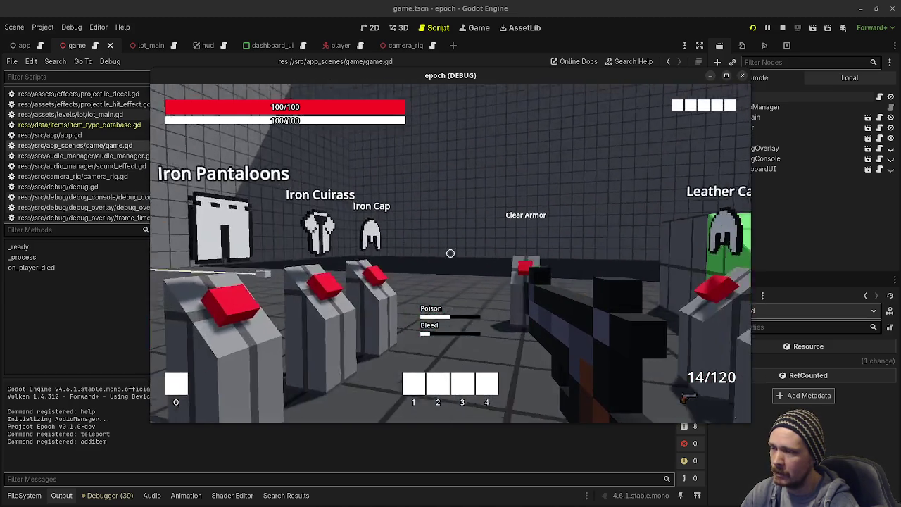
pyautogui.press('Tab')
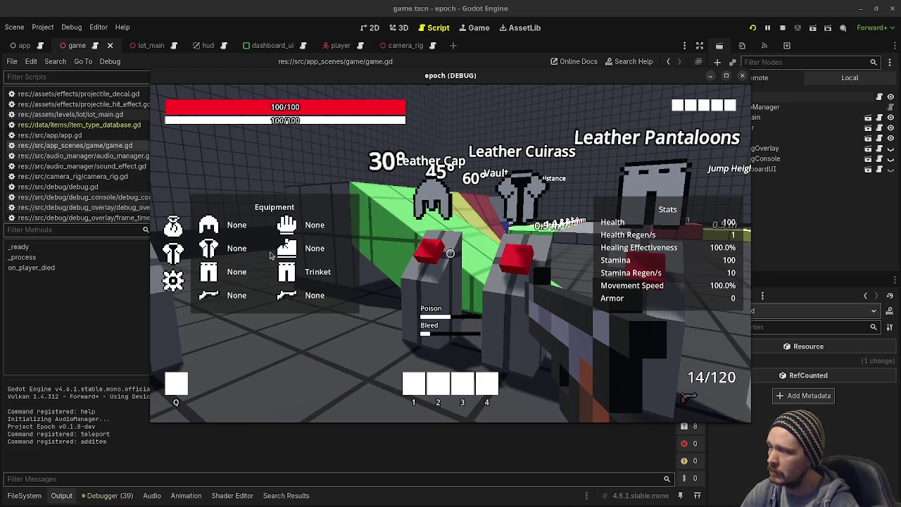
# - Walk to the red-topped leather pedestals and equip the Leather Pantaloons, checking the armor value
pyautogui.press('w')
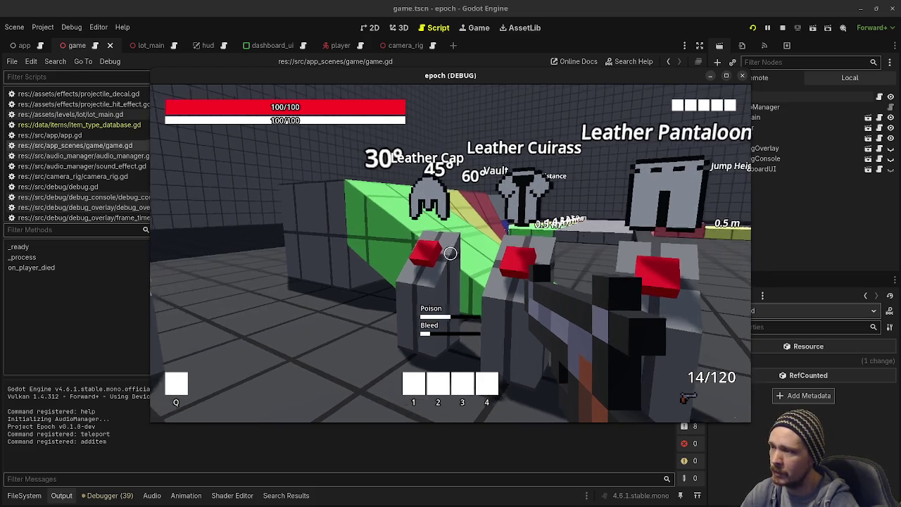
pyautogui.press('w')
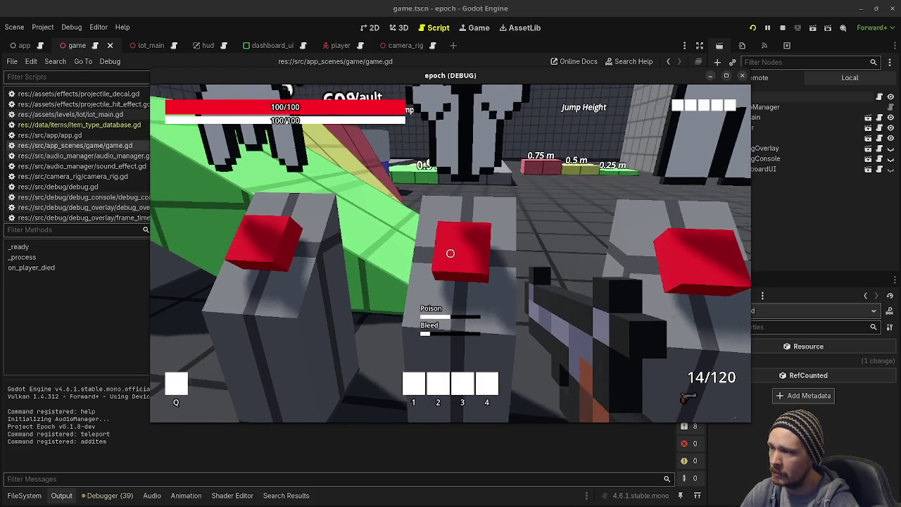
pyautogui.press('Tab')
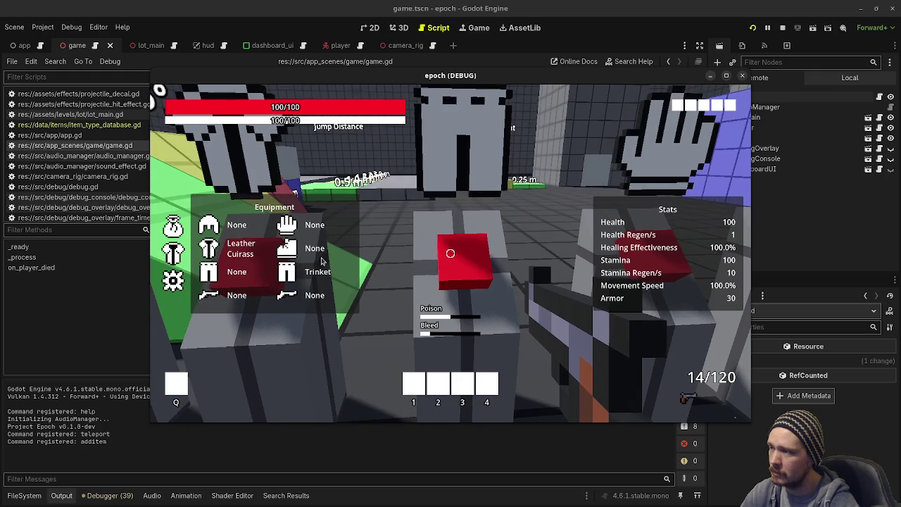
pyautogui.press('Tab')
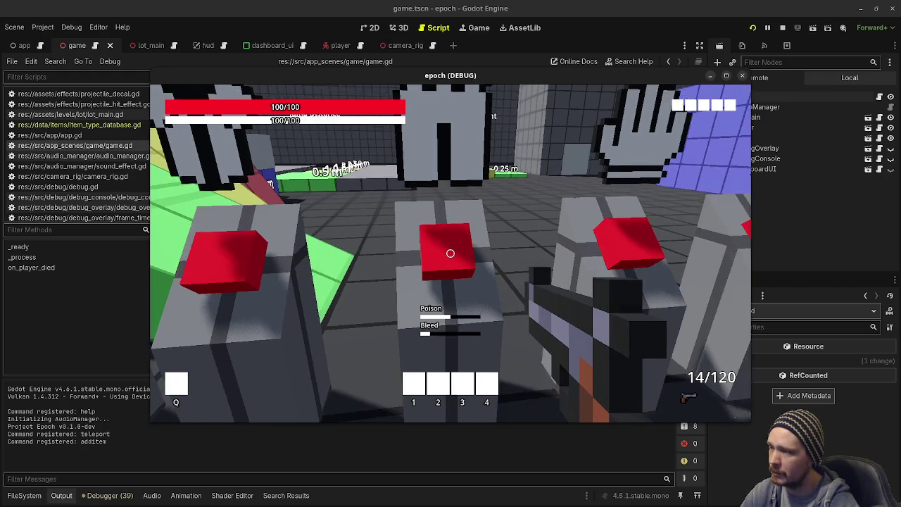
pyautogui.press('e')
pyautogui.press('Tab')
pyautogui.press('Tab')
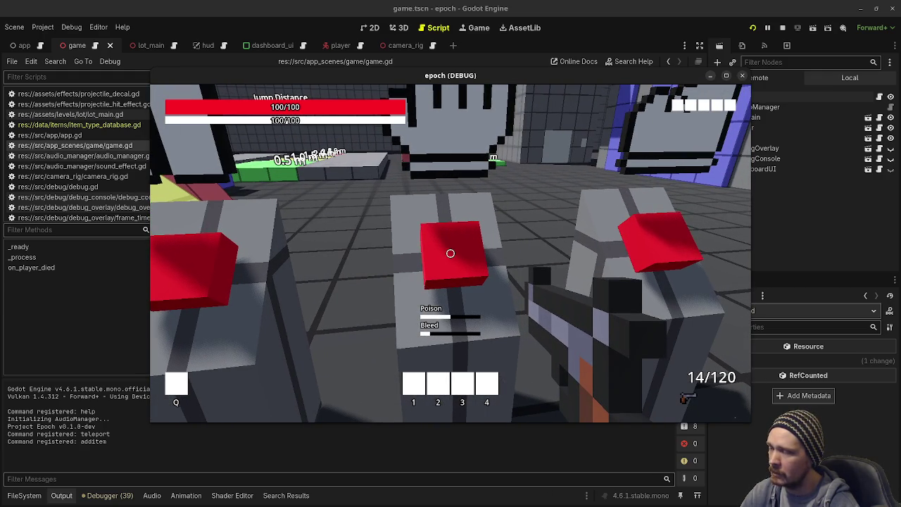
pyautogui.press('Tab')
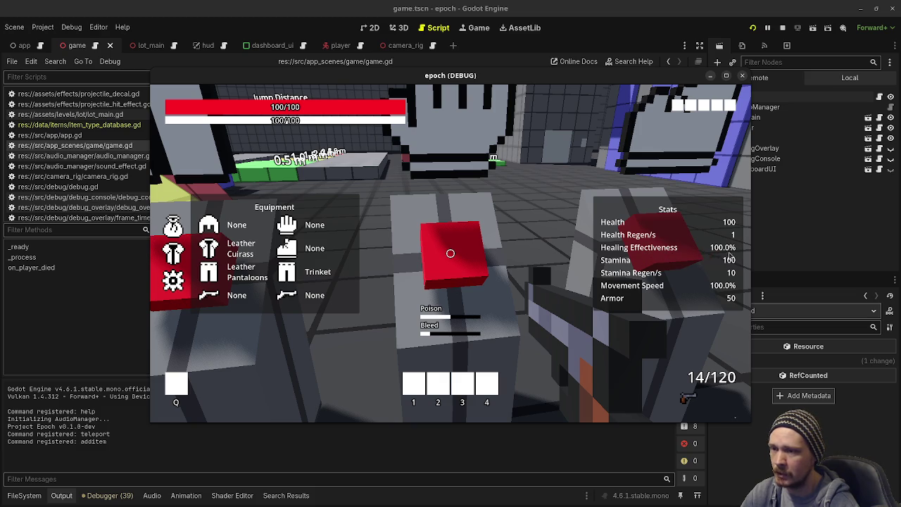
pyautogui.press('Tab')
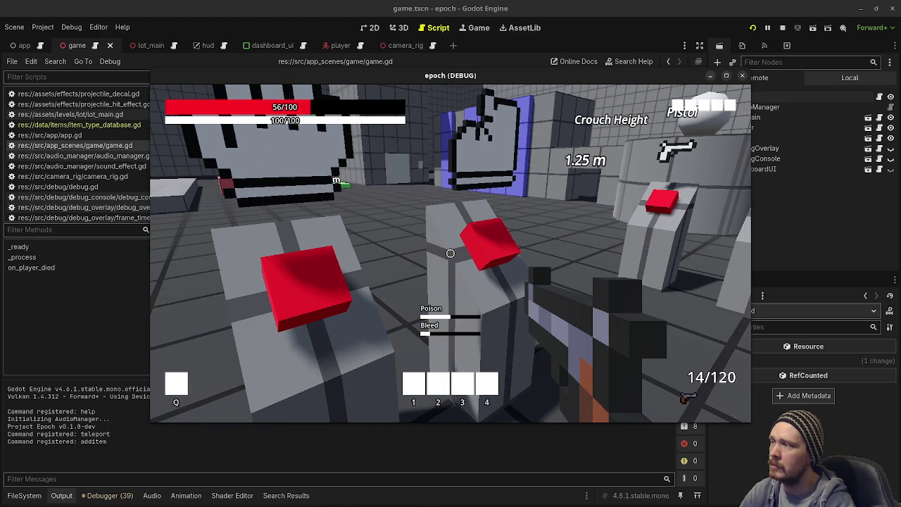
# - Drink a Potion from the inventory grid, leaving 2 Potions
pyautogui.press('Tab')
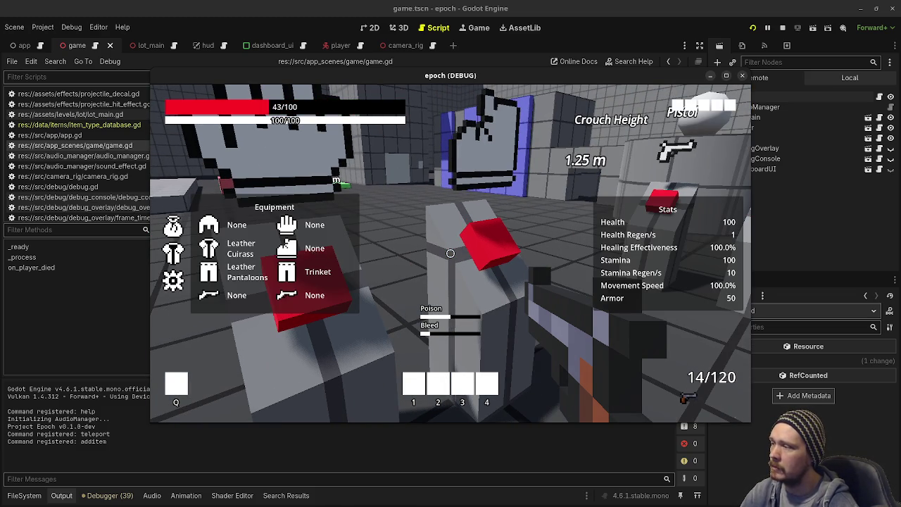
pyautogui.click(173, 225)
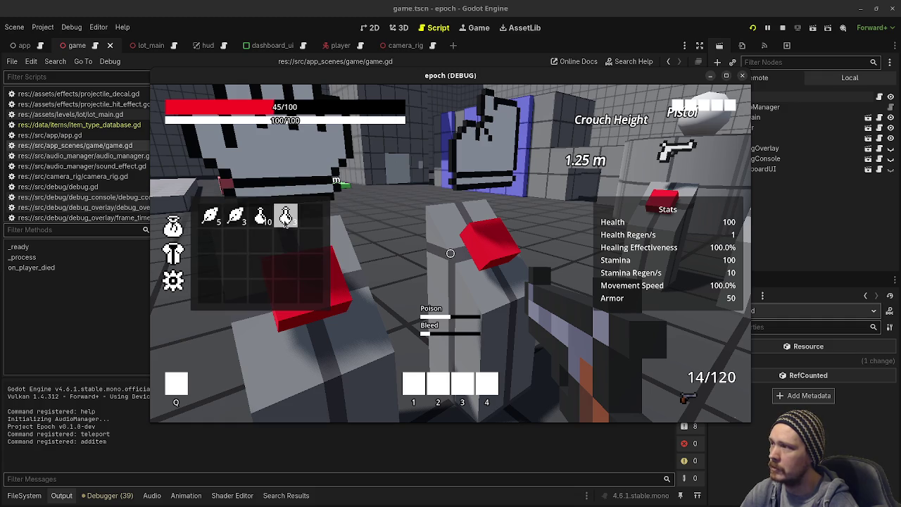
pyautogui.click(285, 219)
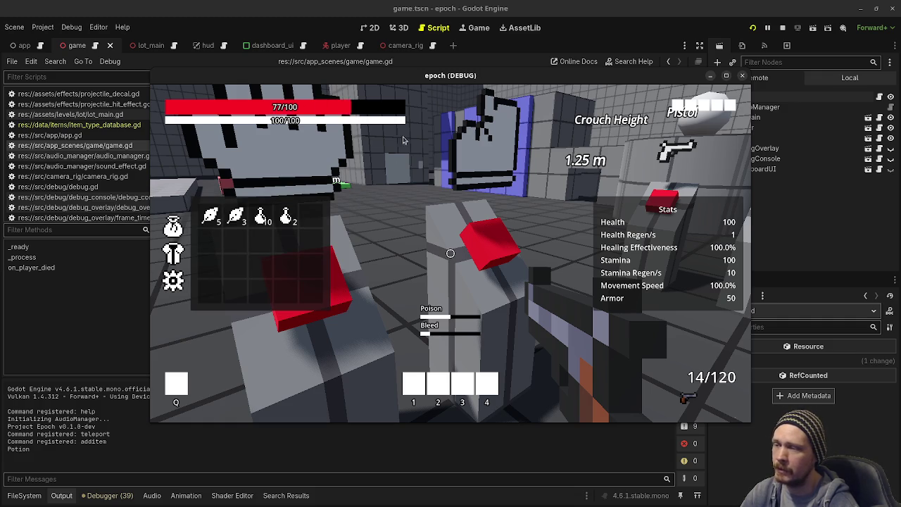
pyautogui.press('Tab')
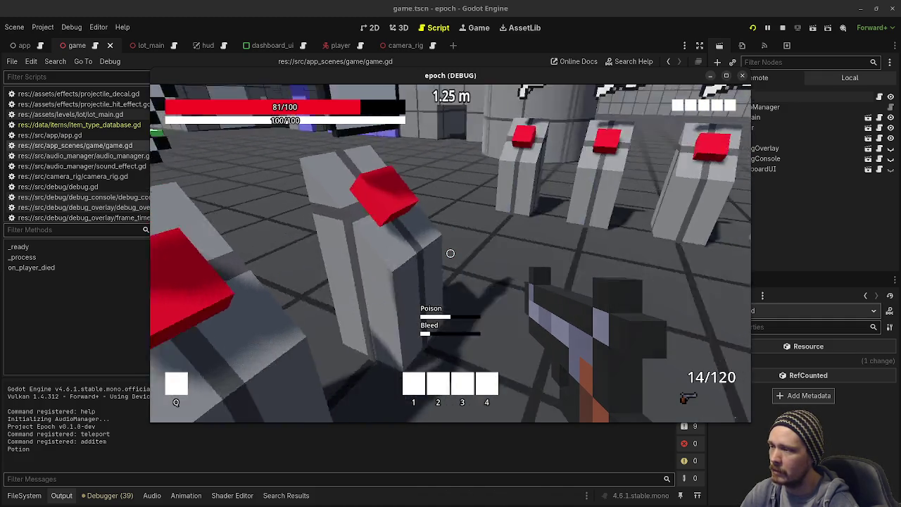
pyautogui.press('Tab')
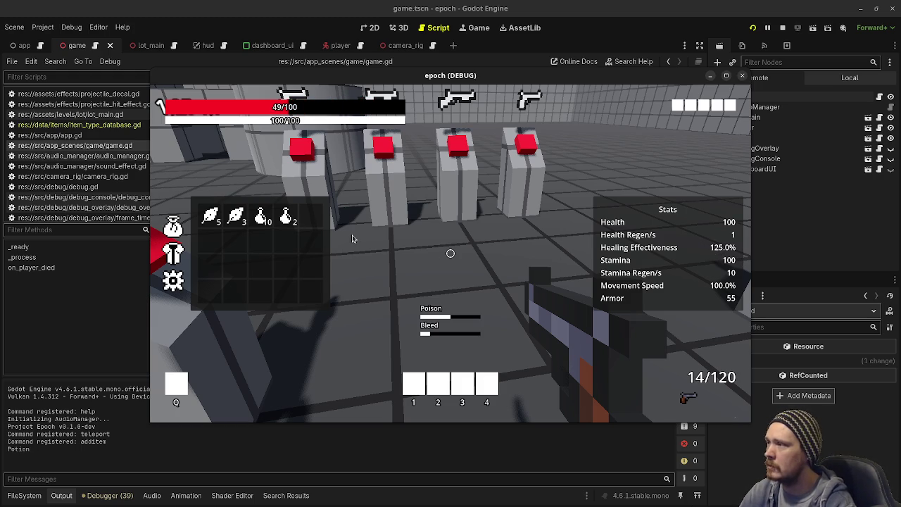
# - Drink another Potion and view the equipment panel
pyautogui.click(293, 214)
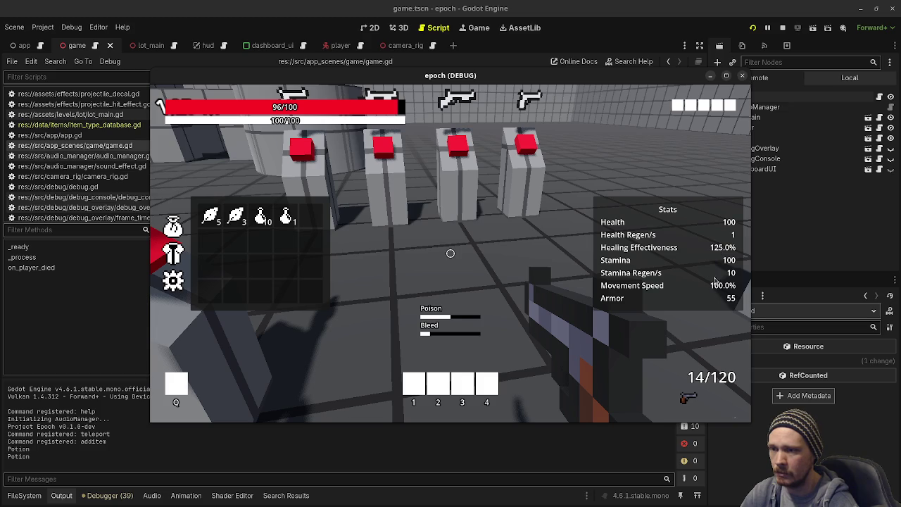
pyautogui.press('Tab')
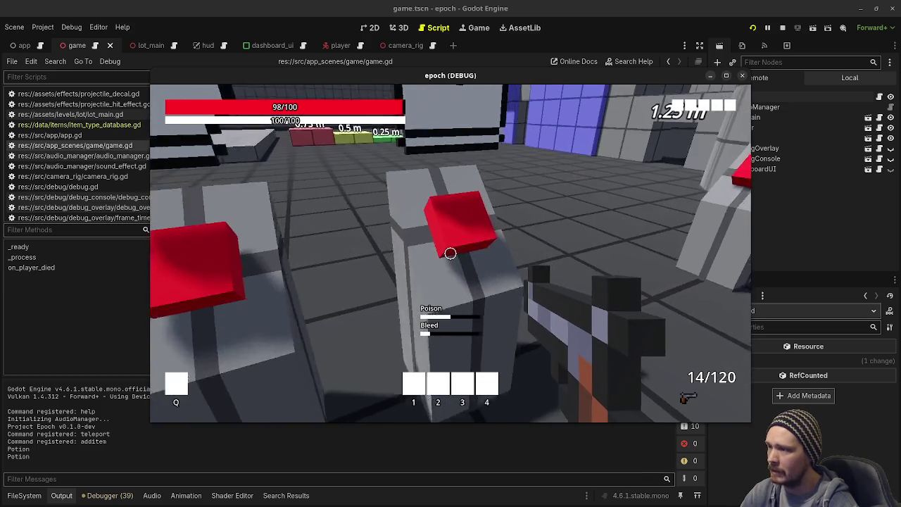
pyautogui.press('Tab')
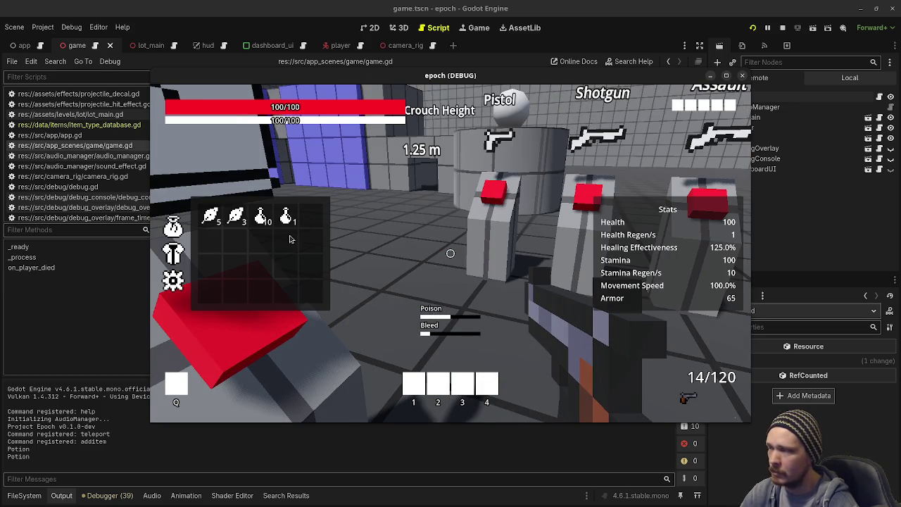
pyautogui.click(174, 252)
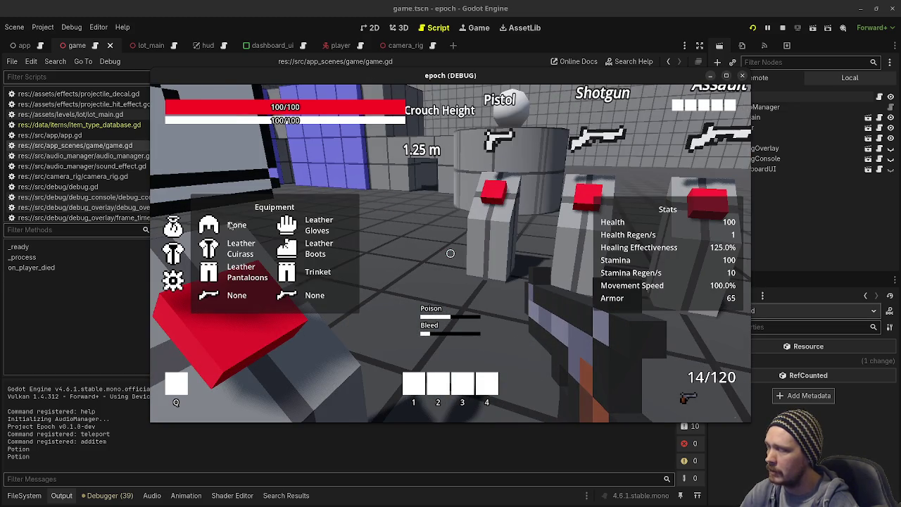
pyautogui.press('Tab')
# - Equip the Leather Cap from its pedestal and check the equipment panel
pyautogui.press('w')
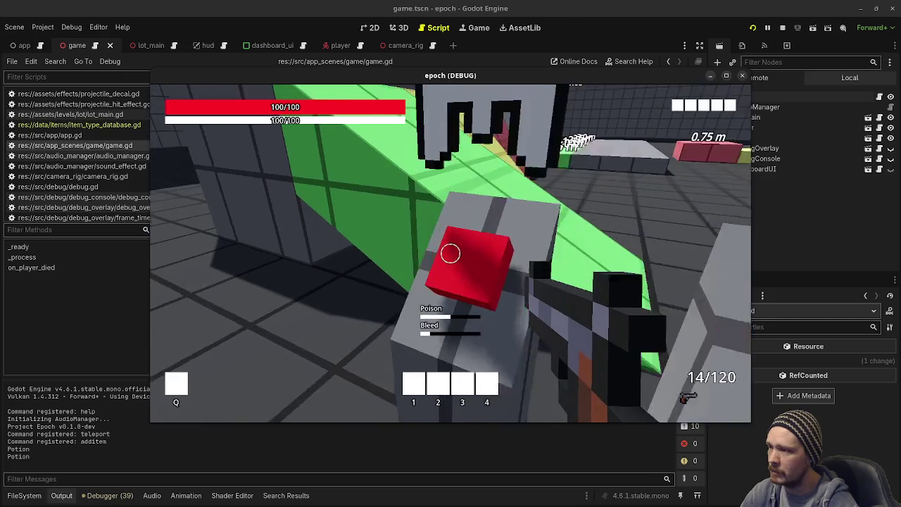
pyautogui.press('e')
pyautogui.press('Tab')
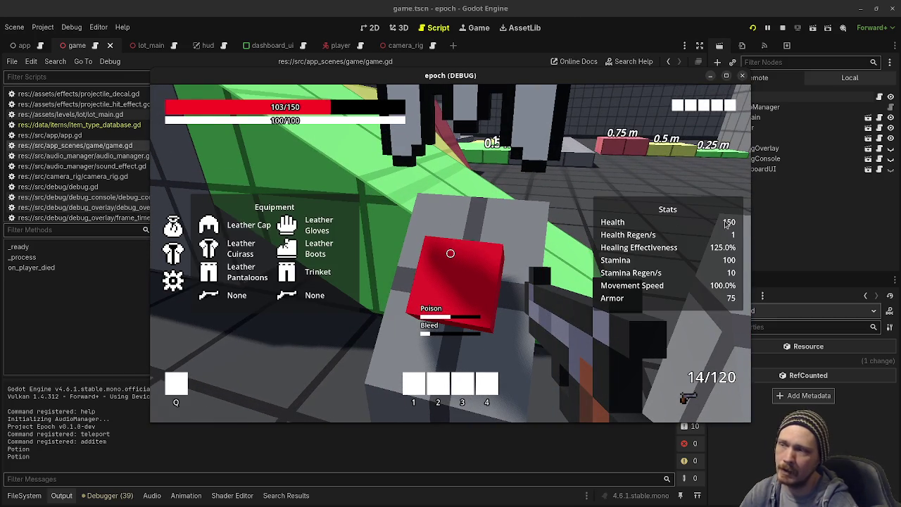
pyautogui.press('Tab')
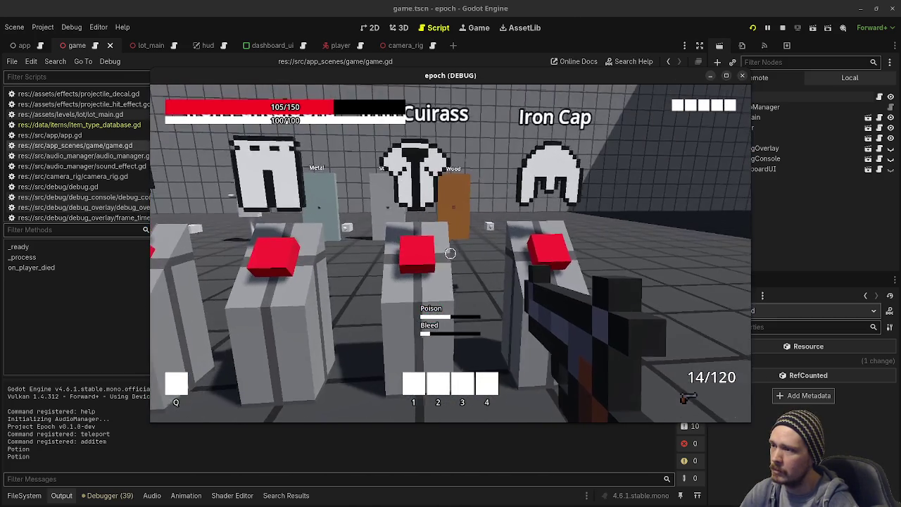
# - Visit the iron armor and gloves pedestals and check equipment showing Armor 110, Health 150
pyautogui.press('w')
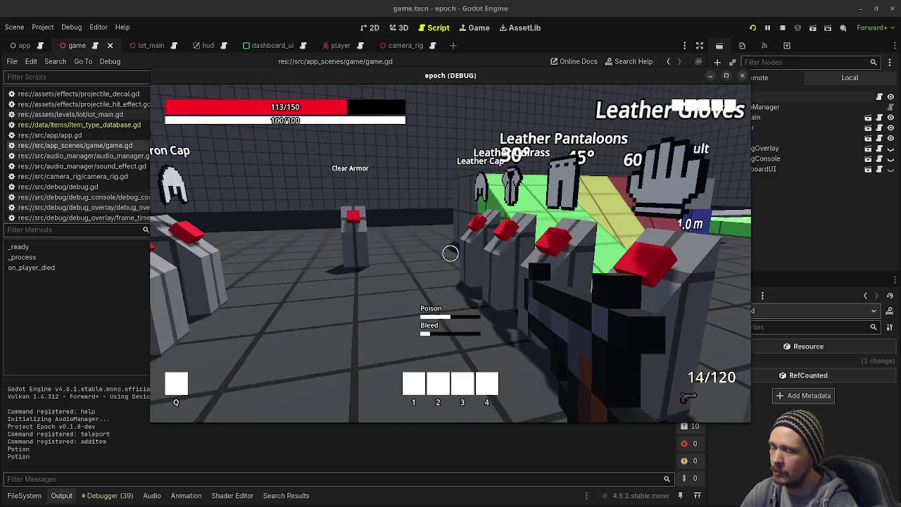
pyautogui.press('Tab')
pyautogui.press('Tab')
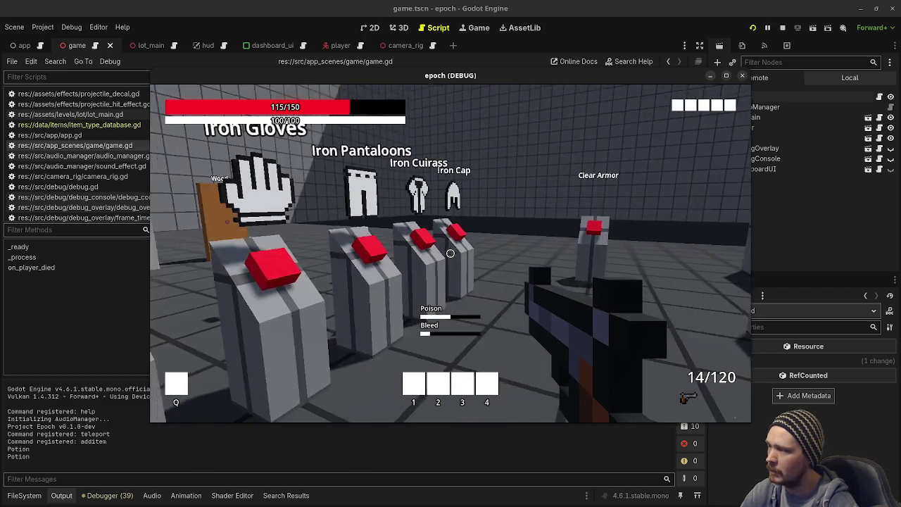
pyautogui.press('w')
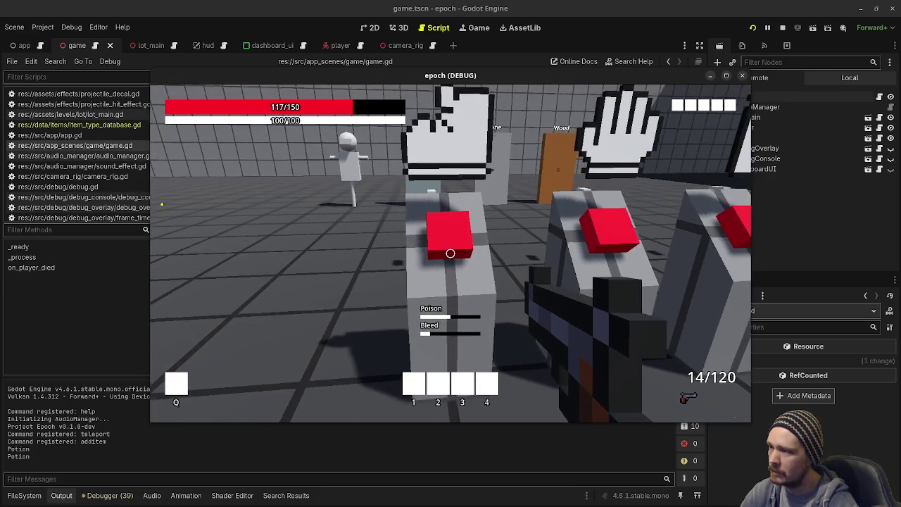
pyautogui.press('s')
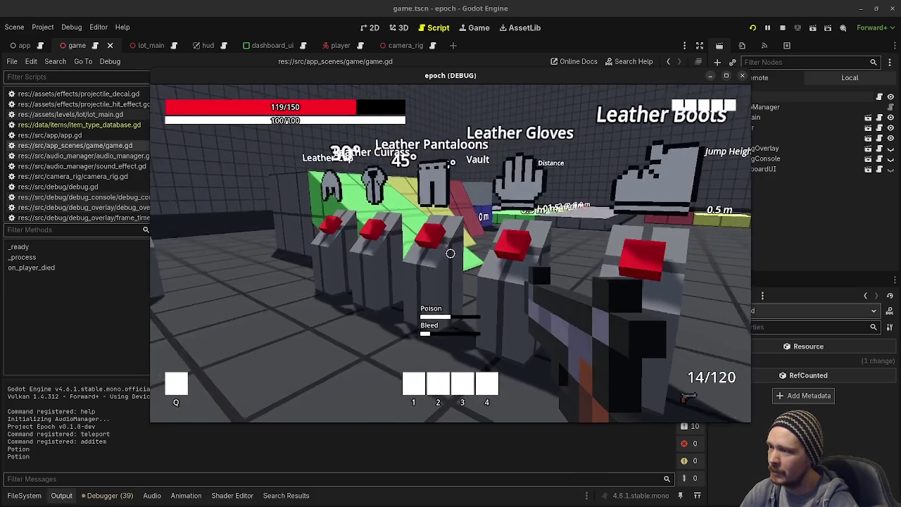
pyautogui.press('w')
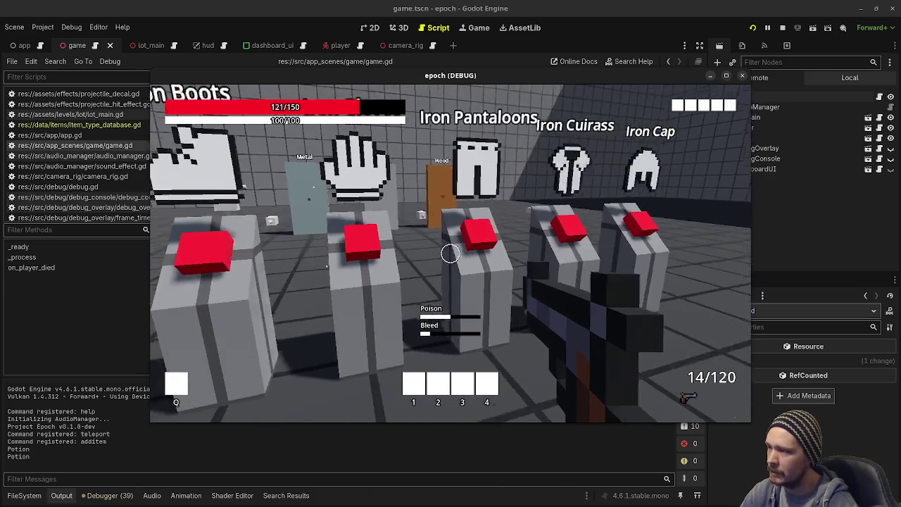
pyautogui.press('w')
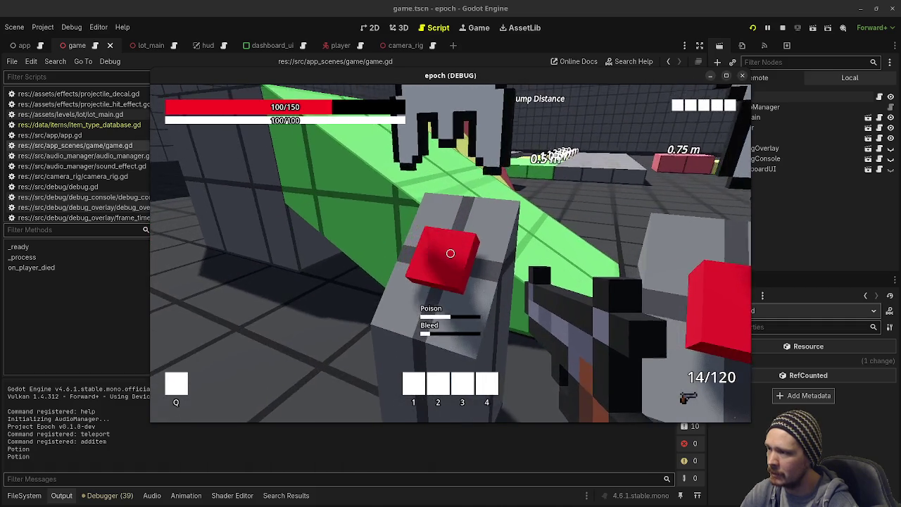
pyautogui.press('Tab')
pyautogui.press('d')
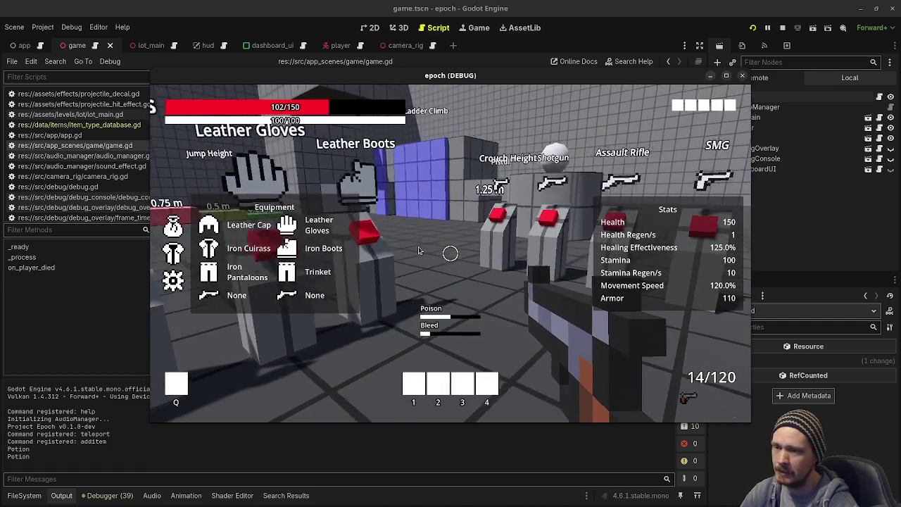
pyautogui.press('w')
pyautogui.press('s')
pyautogui.press('a')
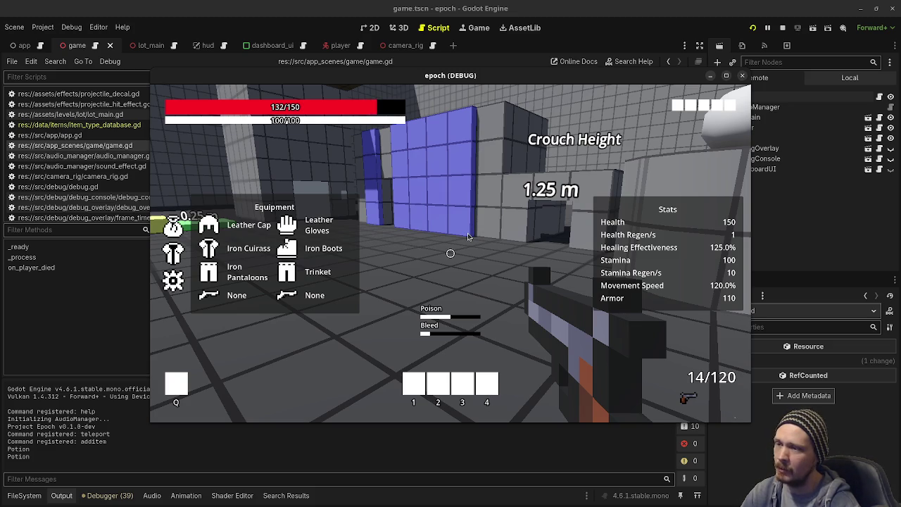
# - Close the equipment screen and walk toward the dummy rows as health reaches 150/150
pyautogui.press('Tab')
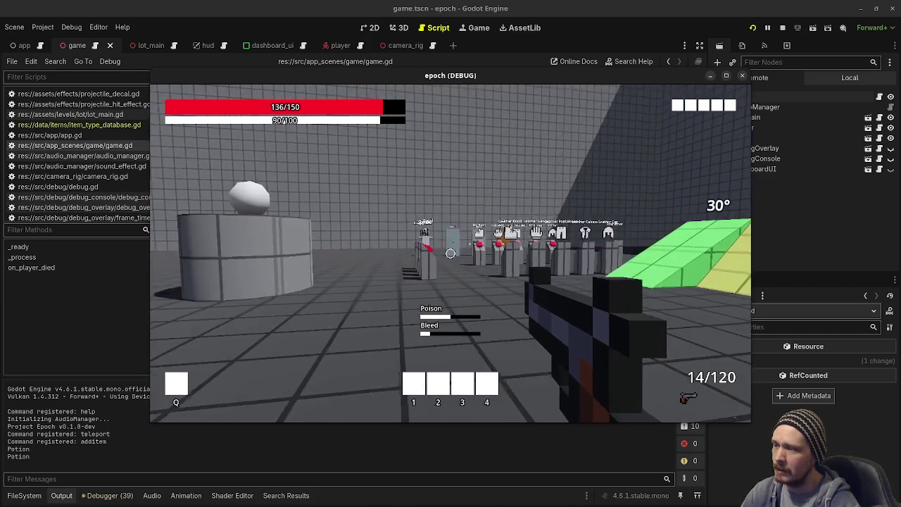
pyautogui.press('w')
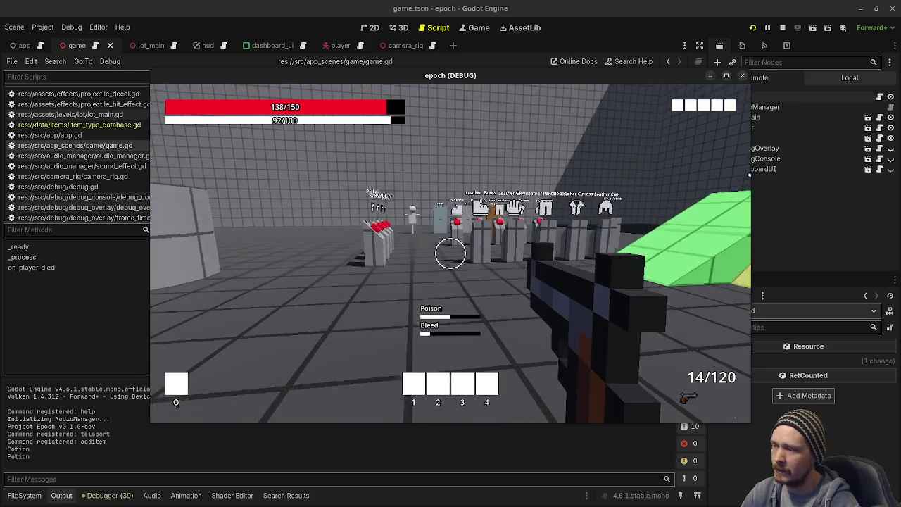
pyautogui.press('w')
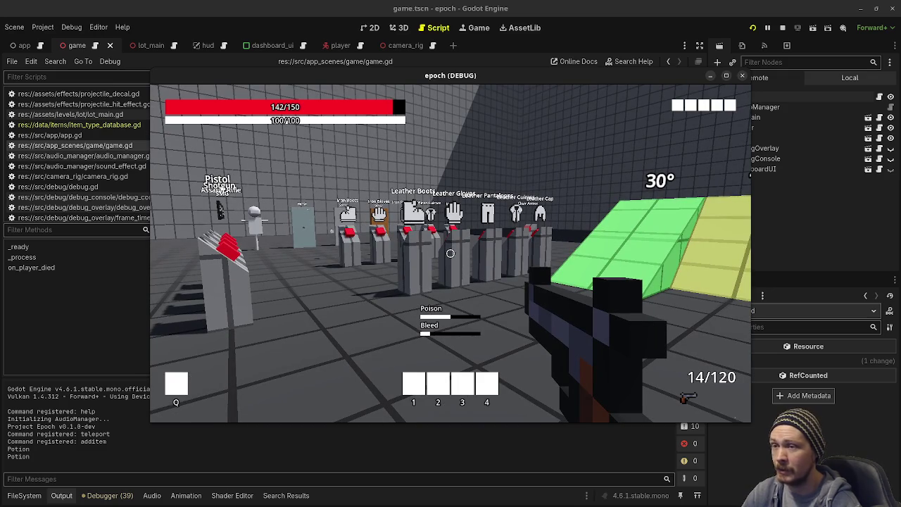
pyautogui.press('w')
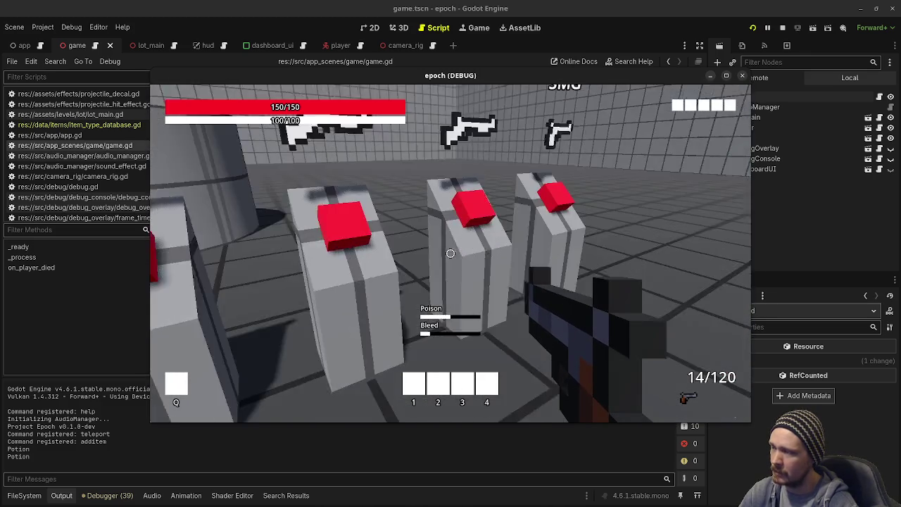
# - Switch to the SMG, fire continuously at the dummy, and reload
pyautogui.scroll(-3, 450, 254)
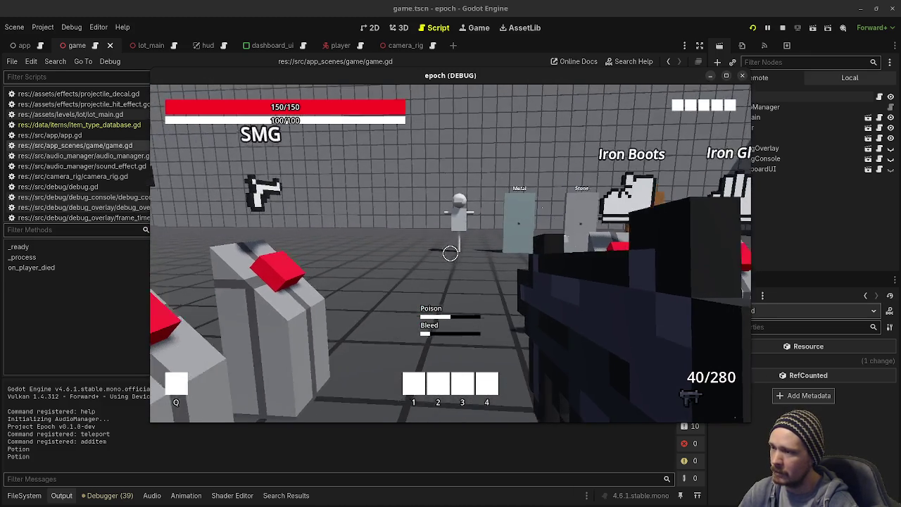
pyautogui.scroll(-2, 450, 254)
pyautogui.scroll(-2, 450, 253)
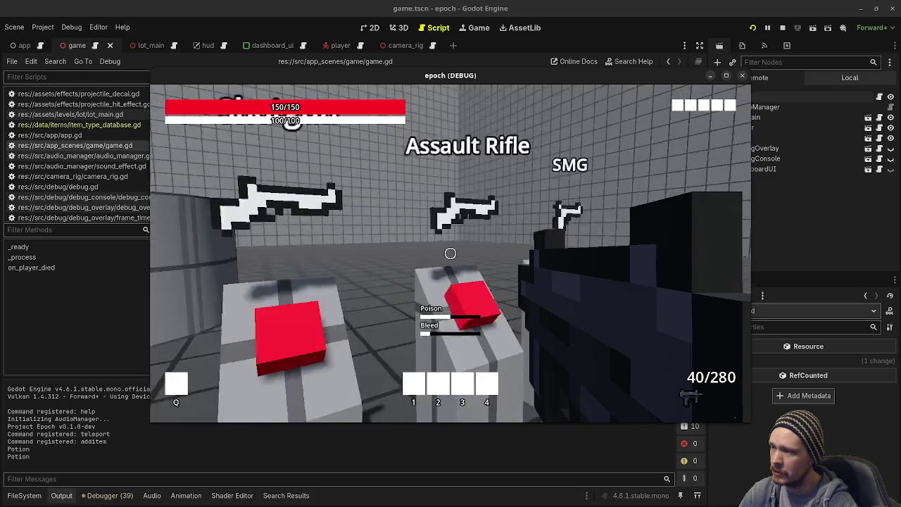
pyautogui.press('s')
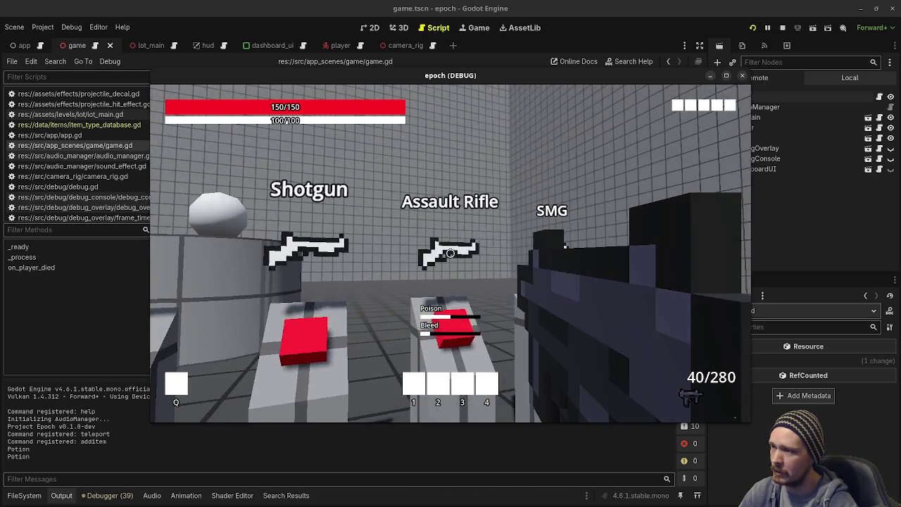
pyautogui.press('d')
pyautogui.moveTo(451, 254); pyautogui.dragTo(451, 254)
pyautogui.press('r')
pyautogui.press('r')
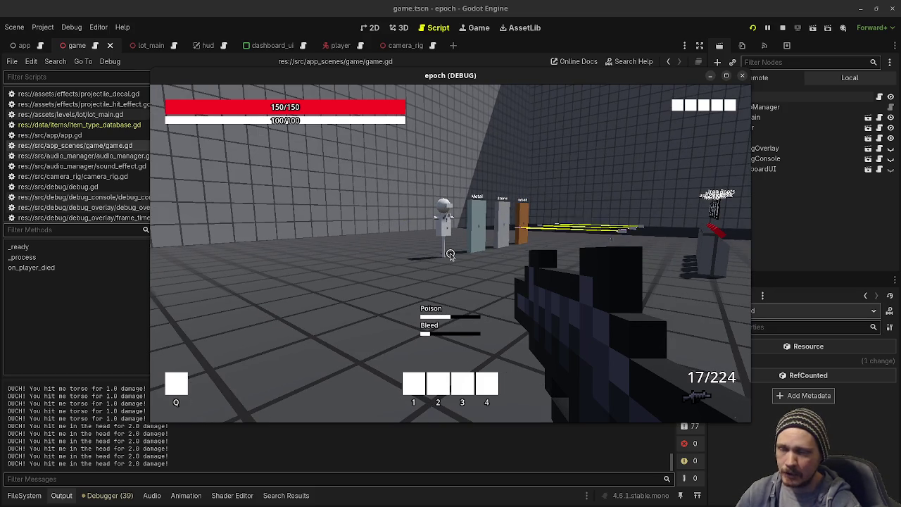
# - Fire two shots, check the Assault Rifle and SMG weapon slots, then stop the game
pyautogui.click(476, 249)
pyautogui.click(451, 253)
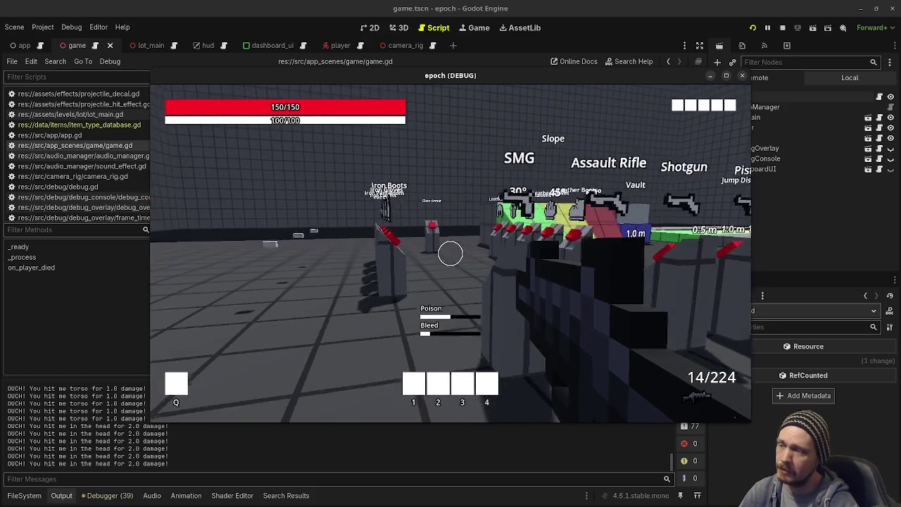
pyautogui.press('space')
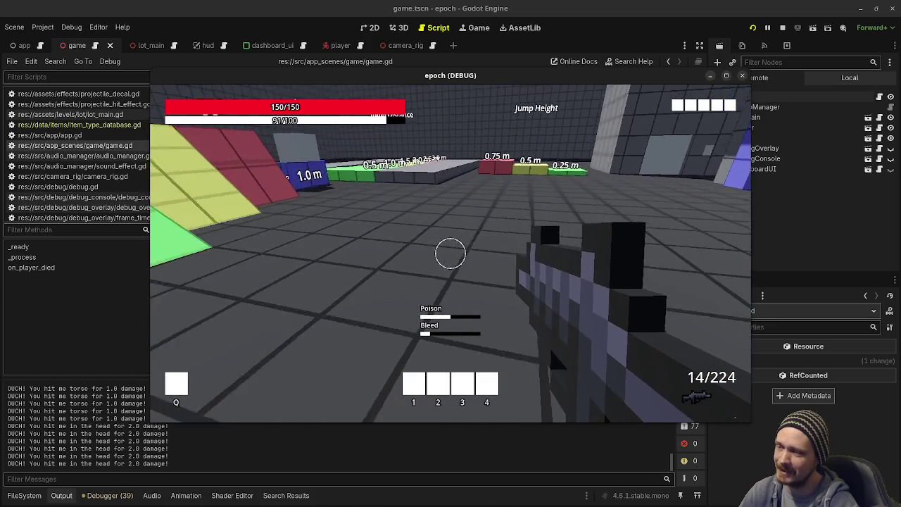
pyautogui.press('Tab')
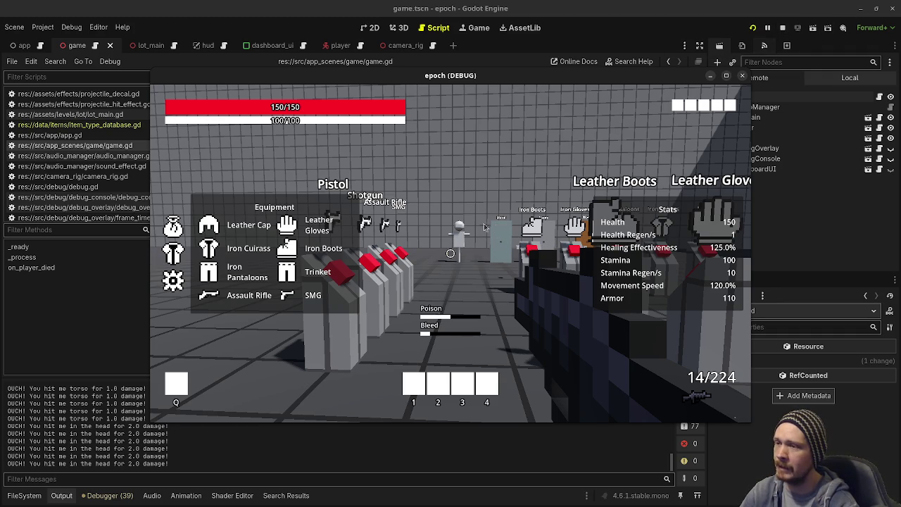
pyautogui.press('Tab')
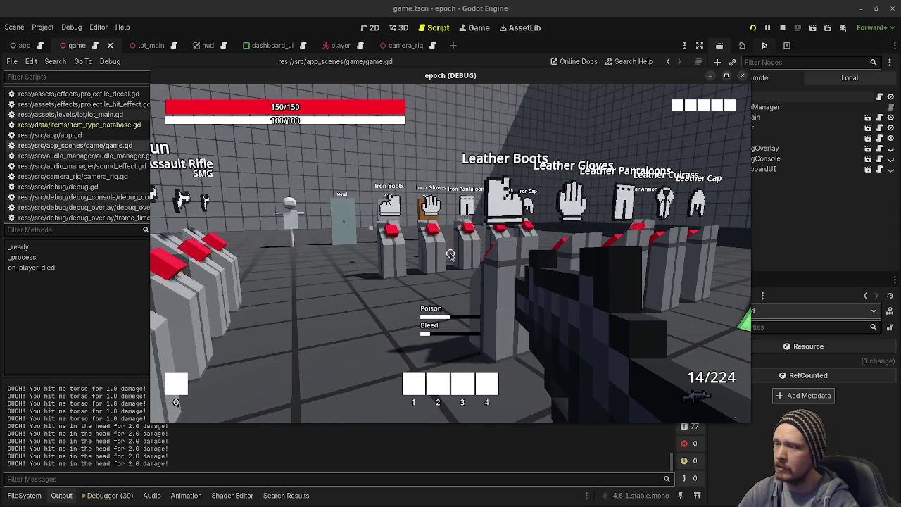
pyautogui.click(783, 28)
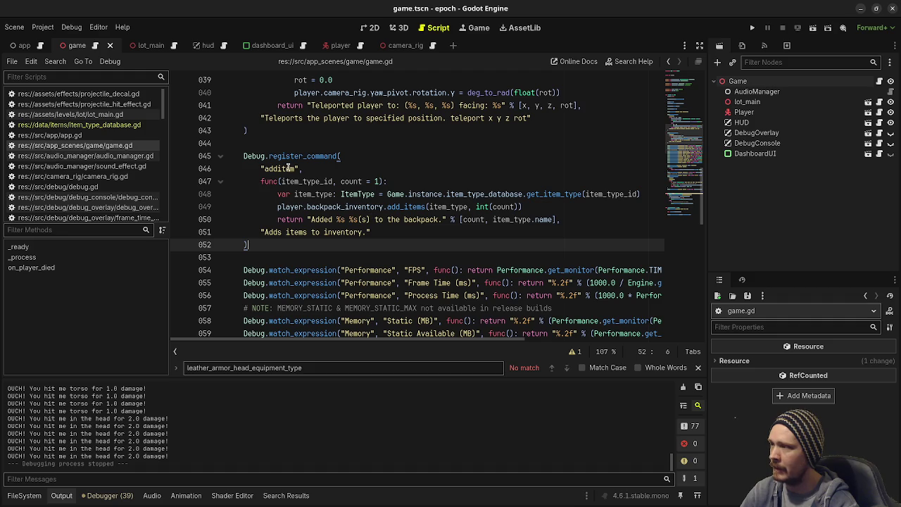
# - Start line 049 with the declaration 'var remaining: int ='
pyautogui.click(279, 206)
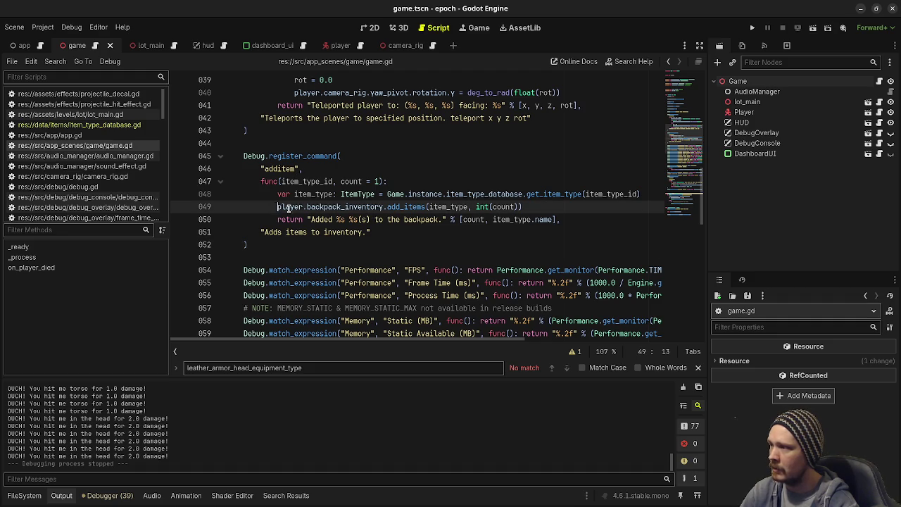
pyautogui.write('var')
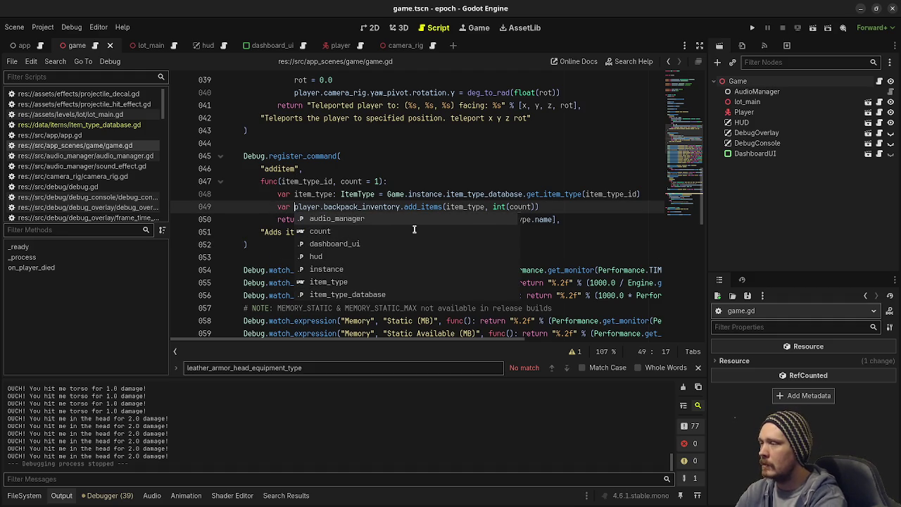
pyautogui.press('Escape')
pyautogui.write('i')
pyautogui.press('BackSpace')
pyautogui.write('remaining:')
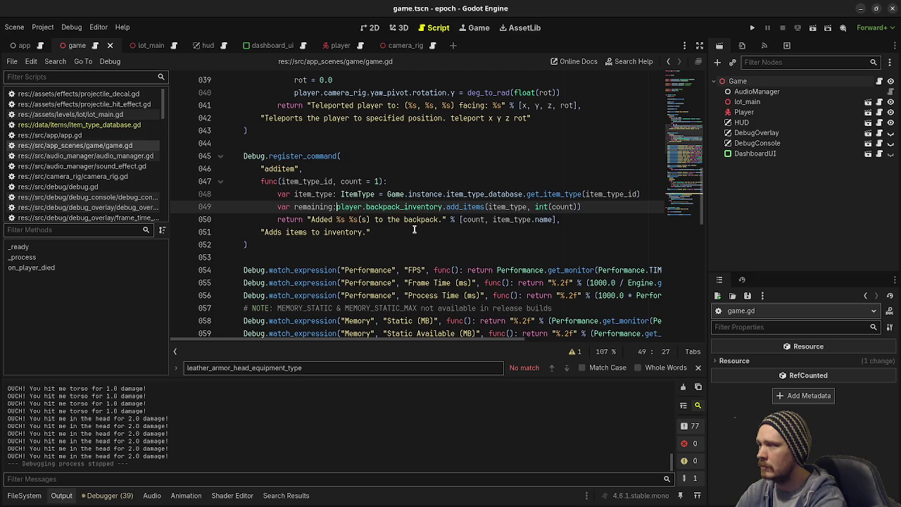
pyautogui.write(' int =')
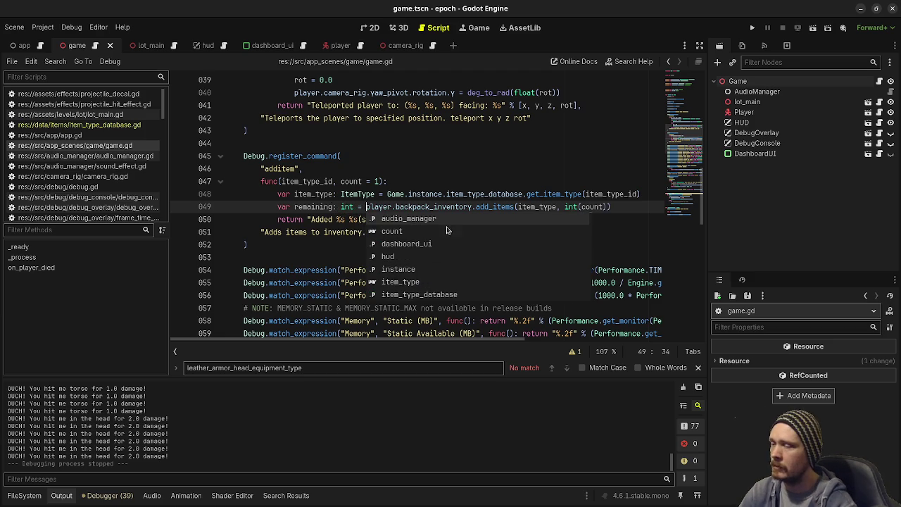
pyautogui.moveTo(500, 205)
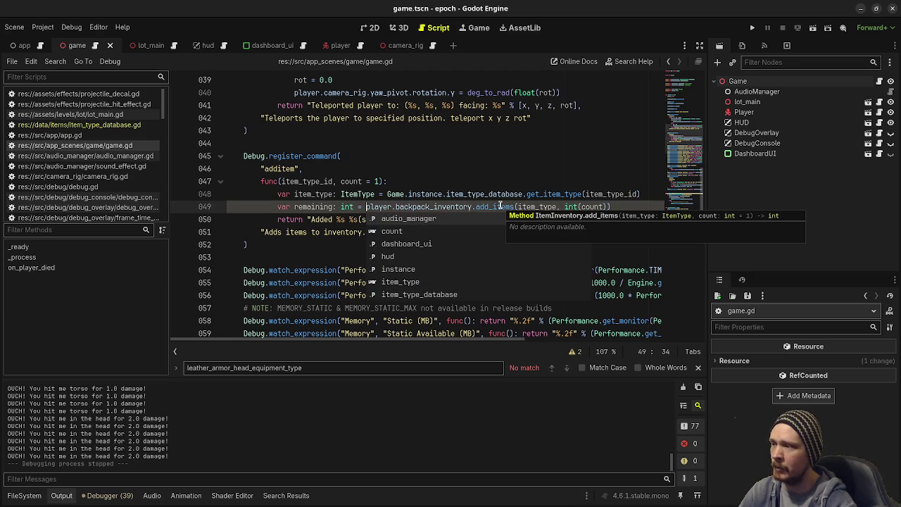
pyautogui.click(315, 182)
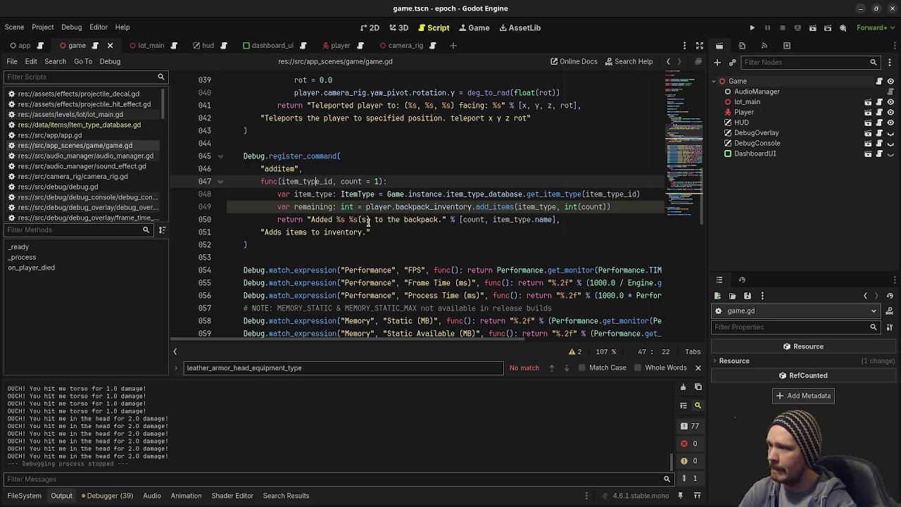
# - Make the backpack message use count - remaining, save game.gd, and run the game
pyautogui.click(486, 219)
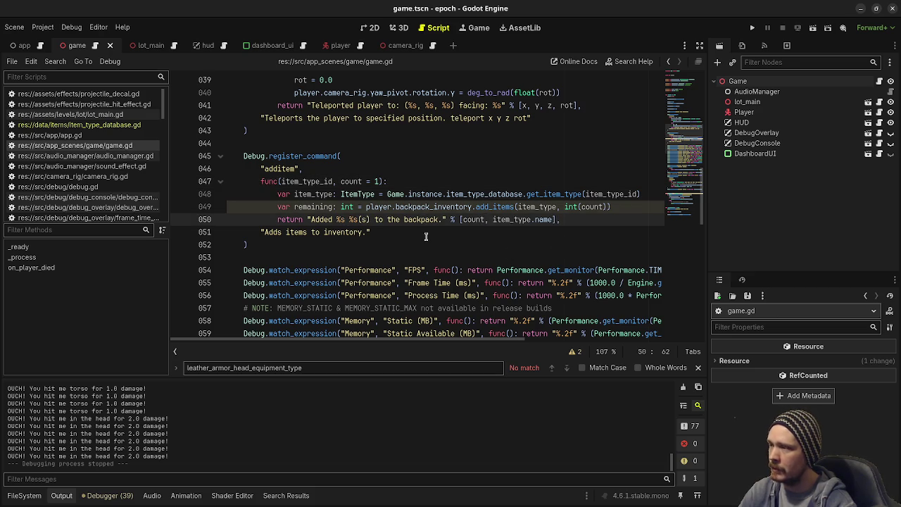
pyautogui.write('- ')
pyautogui.write('remaining')
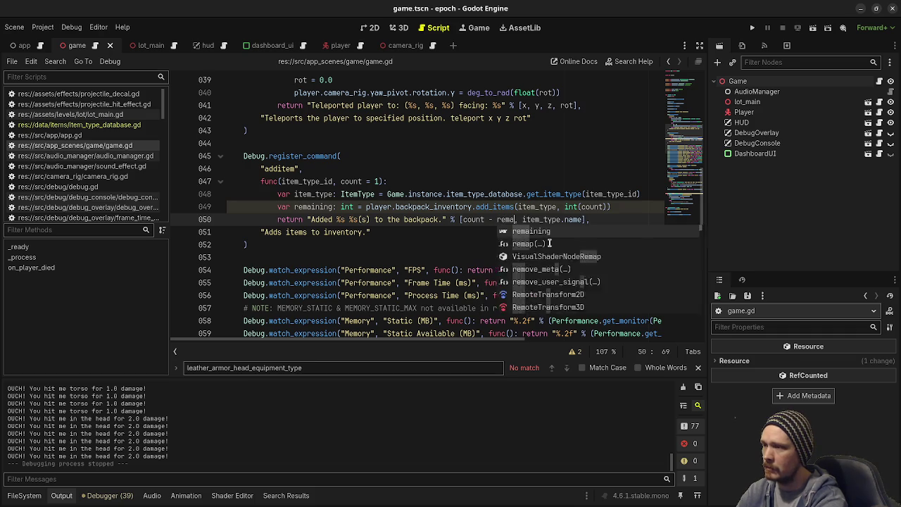
pyautogui.hotkey('ctrl', 's')
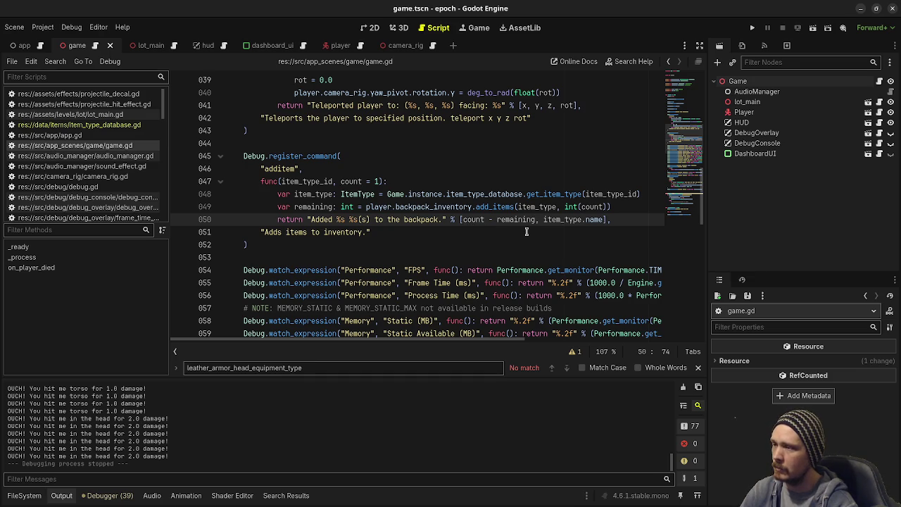
pyautogui.moveTo(483, 222)
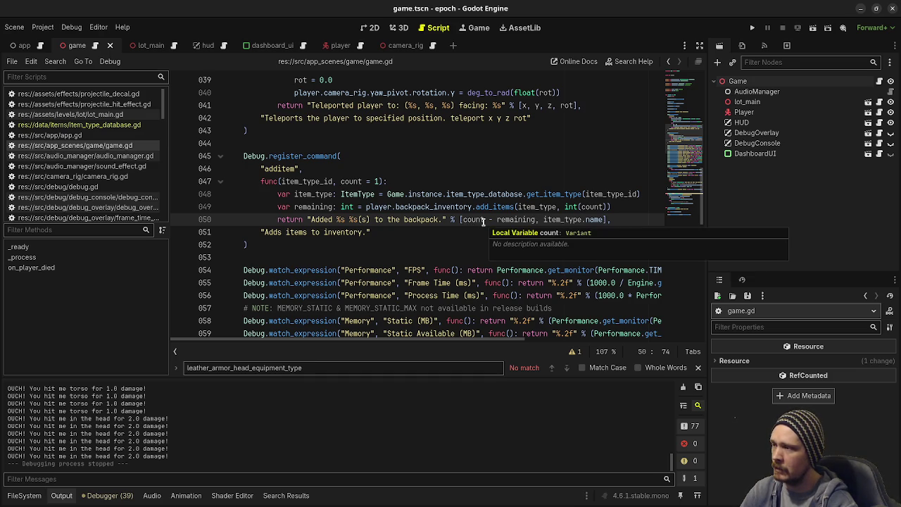
pyautogui.hotkey('ctrl', 's')
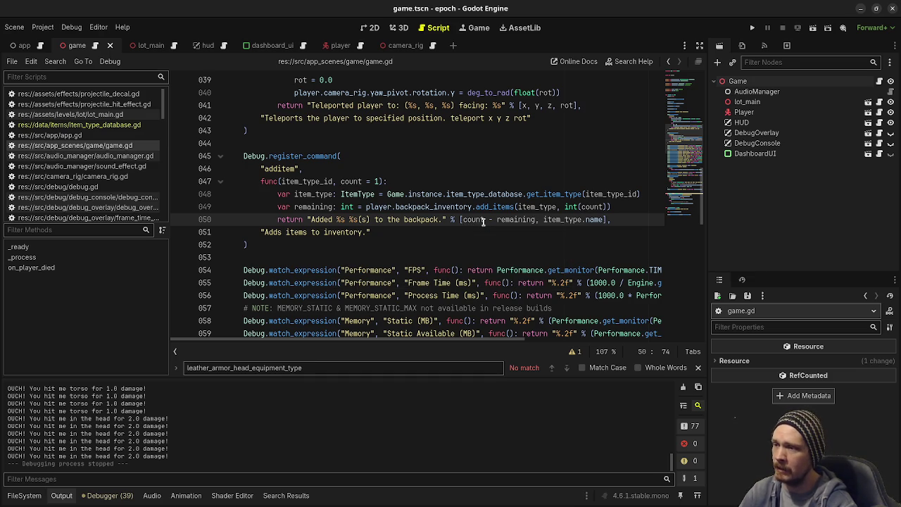
pyautogui.moveTo(576, 221)
pyautogui.press('F5')
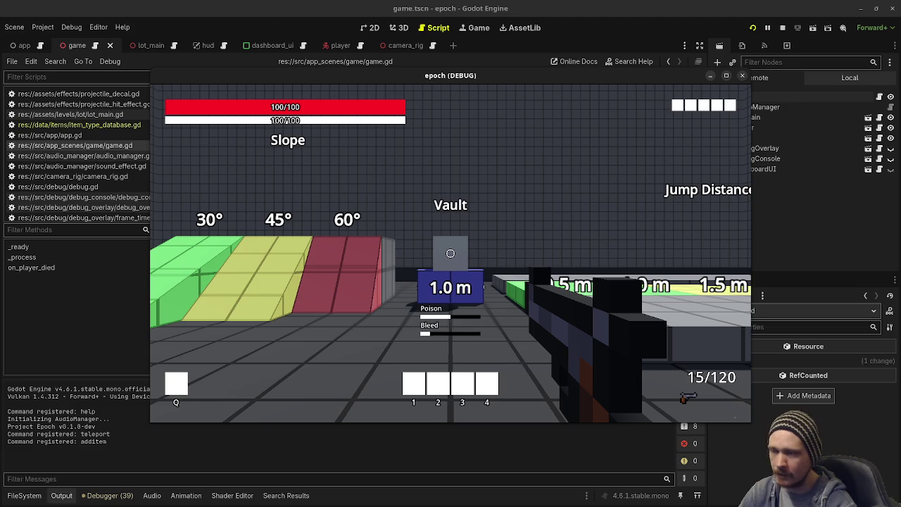
# - Walk toward the armor pedestals and shoot the mannequin a few times
pyautogui.moveTo(451, 254)
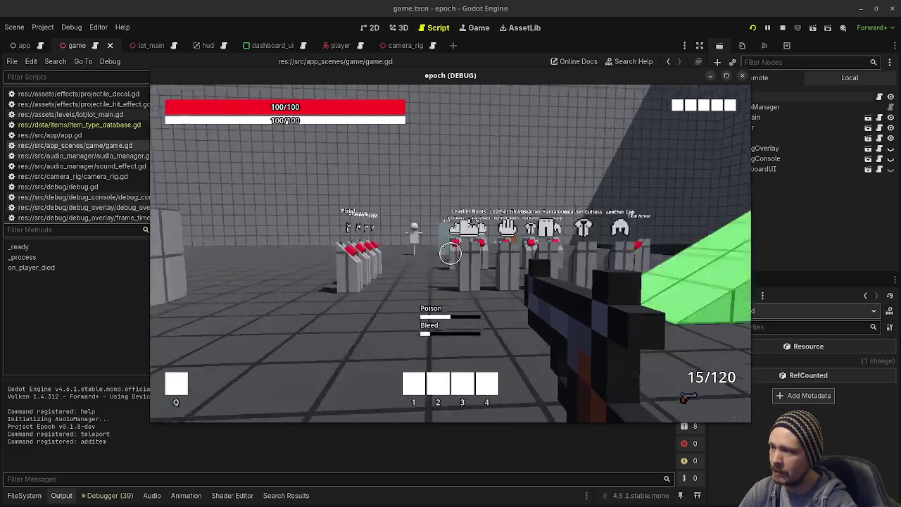
pyautogui.press('w')
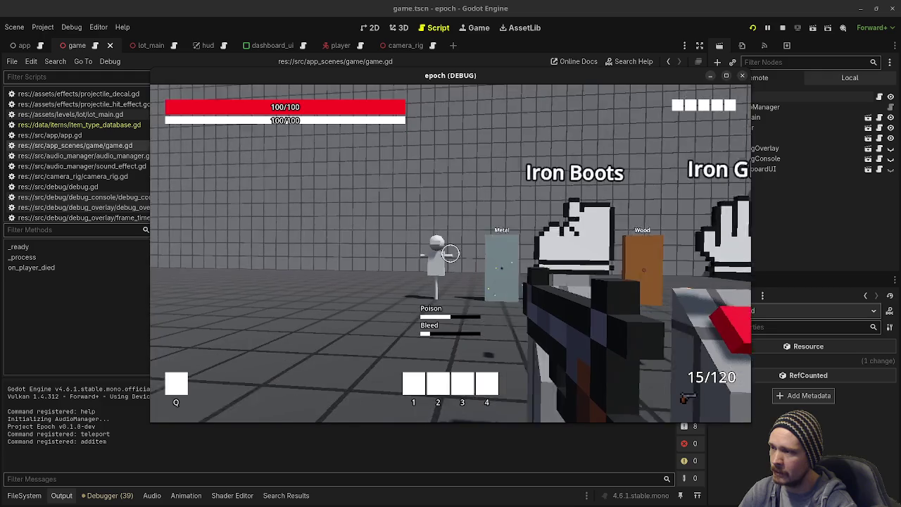
pyautogui.click(450, 253)
pyautogui.click(451, 253)
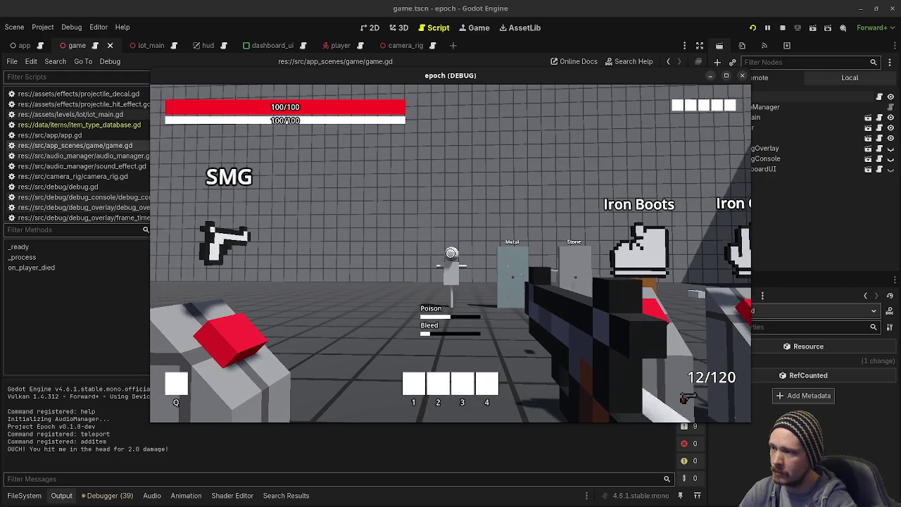
pyautogui.click(451, 254)
# - Run 'additem herb 70' in the debug console, then move the game window down to reveal the code
pyautogui.press('Tab')
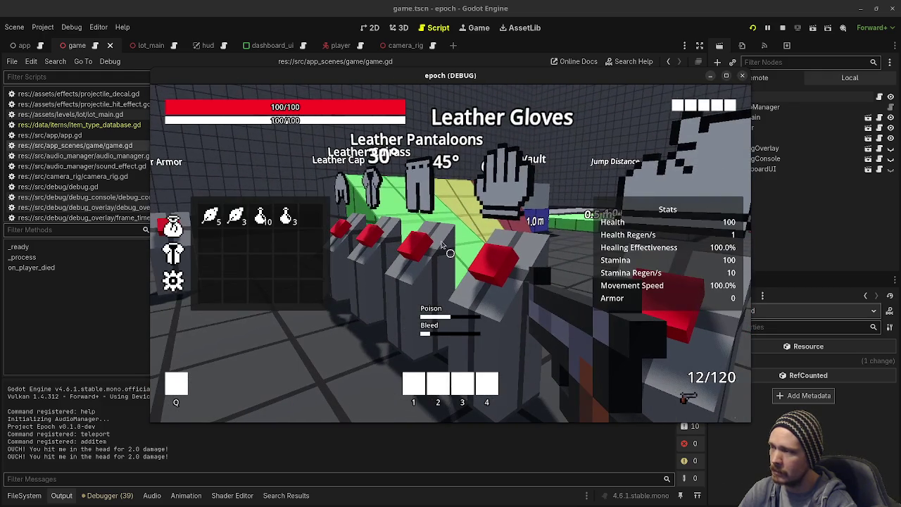
pyautogui.press('`')
pyautogui.write('additem')
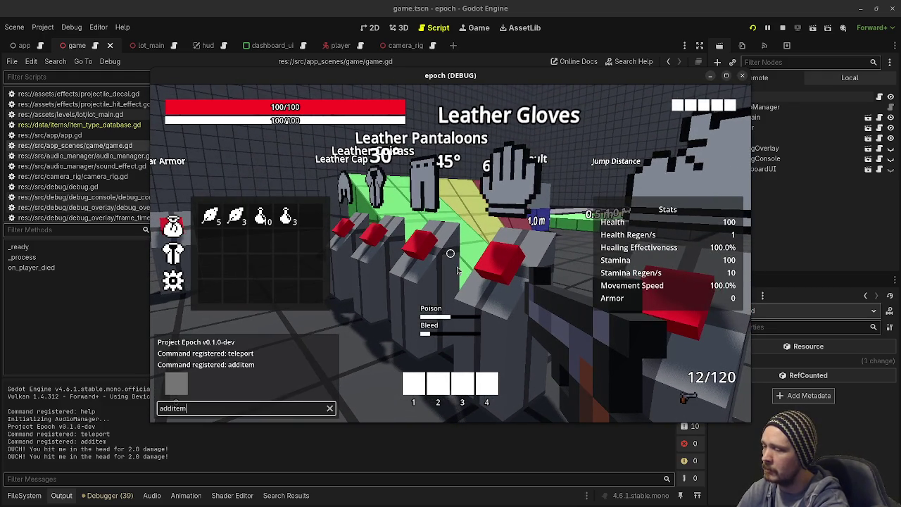
pyautogui.write(' potion')
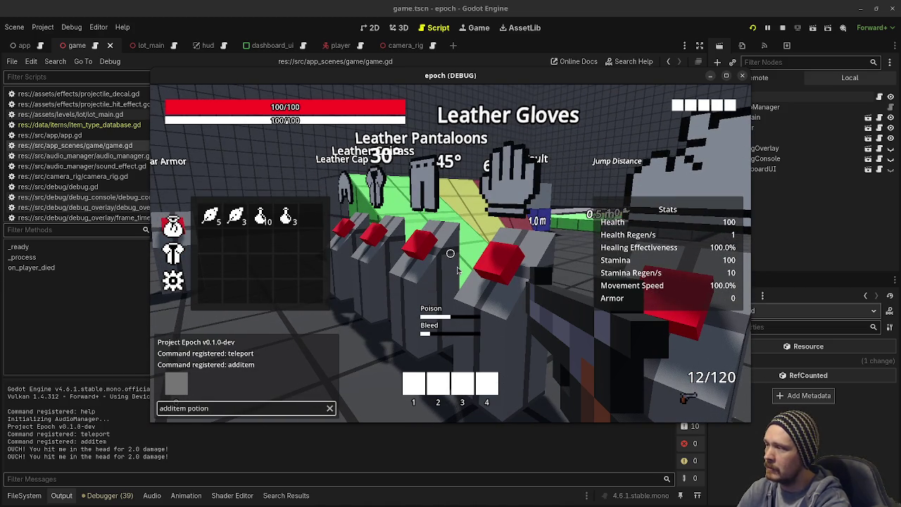
pyautogui.press('BackSpace')
pyautogui.press('BackSpace')
pyautogui.press('BackSpace')
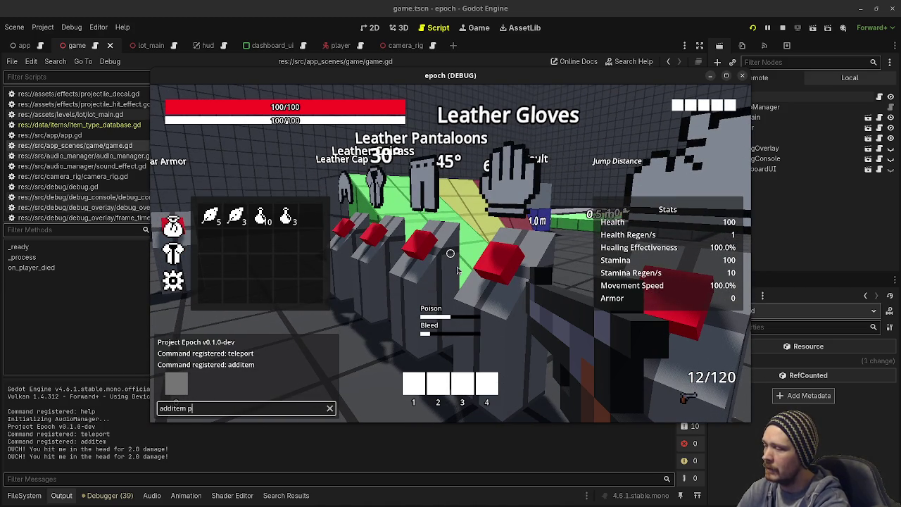
pyautogui.write('herb')
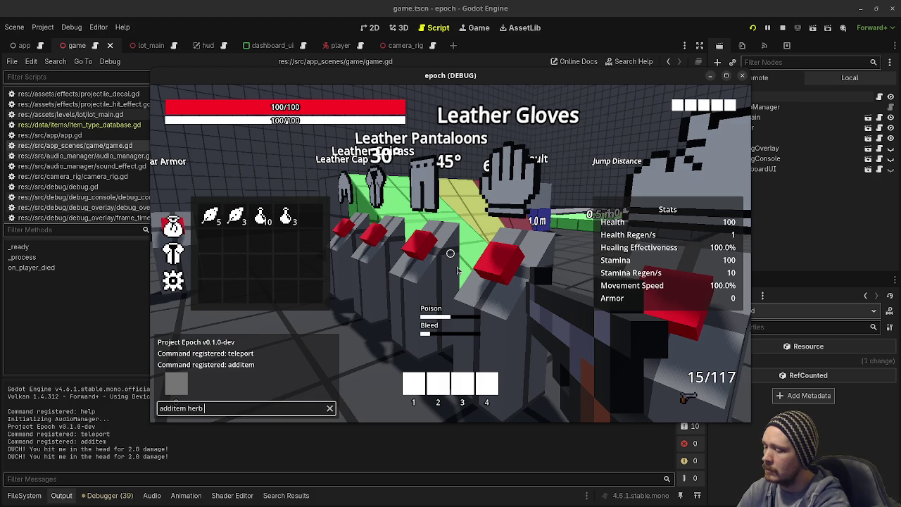
pyautogui.write('70')
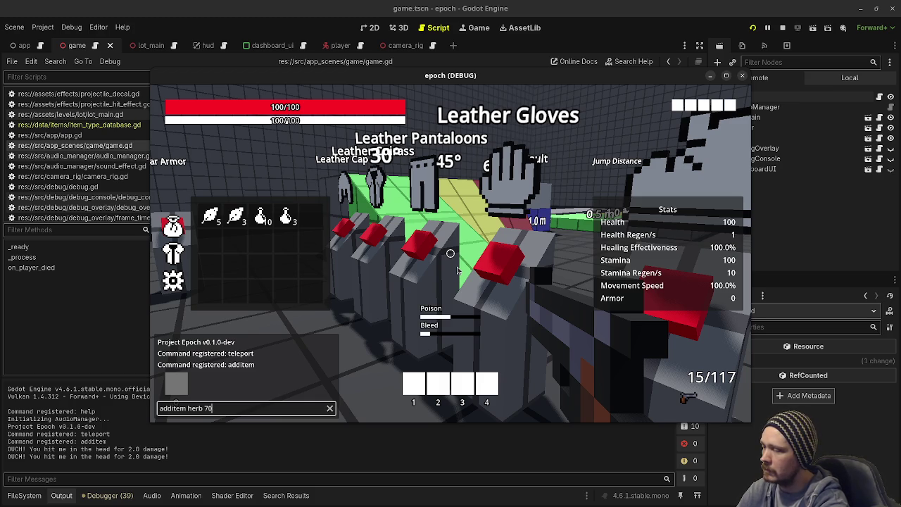
pyautogui.press('Return')
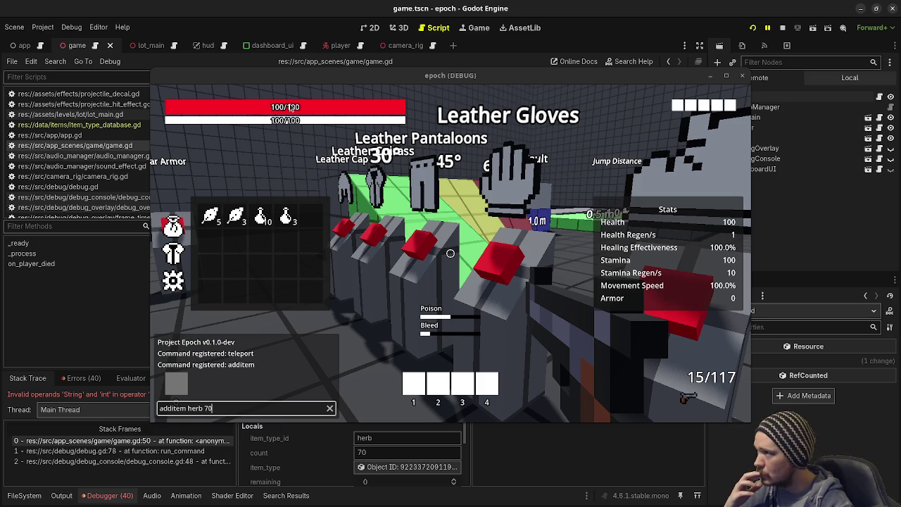
pyautogui.moveTo(301, 78)
pyautogui.mouseDown()
pyautogui.moveTo(305, 427)
pyautogui.moveTo(296, 419)
pyautogui.mouseUp()
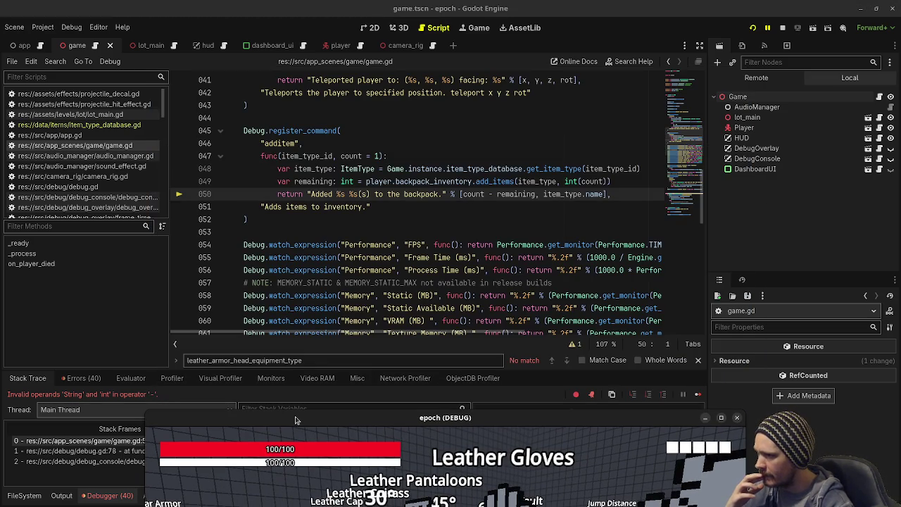
# - Wrap the count - remaining subtraction on line 50 in int() and save
pyautogui.click(462, 195)
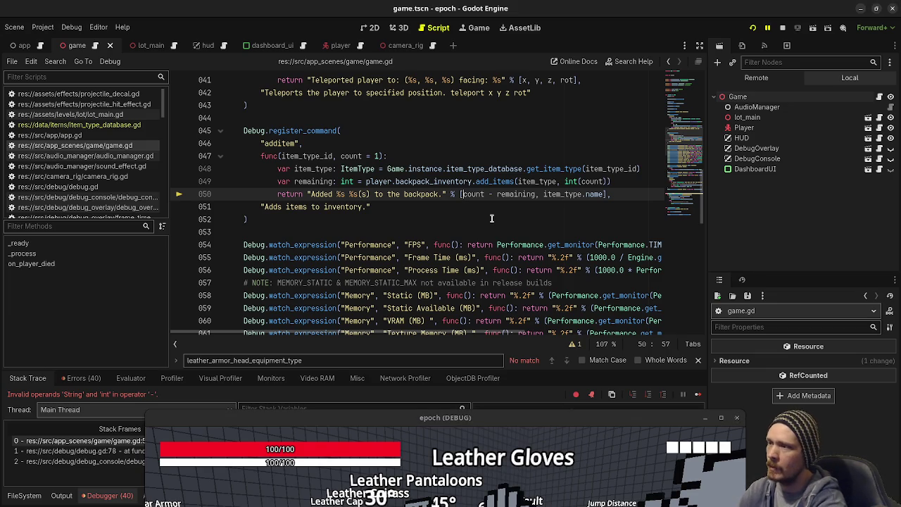
pyautogui.write('int(')
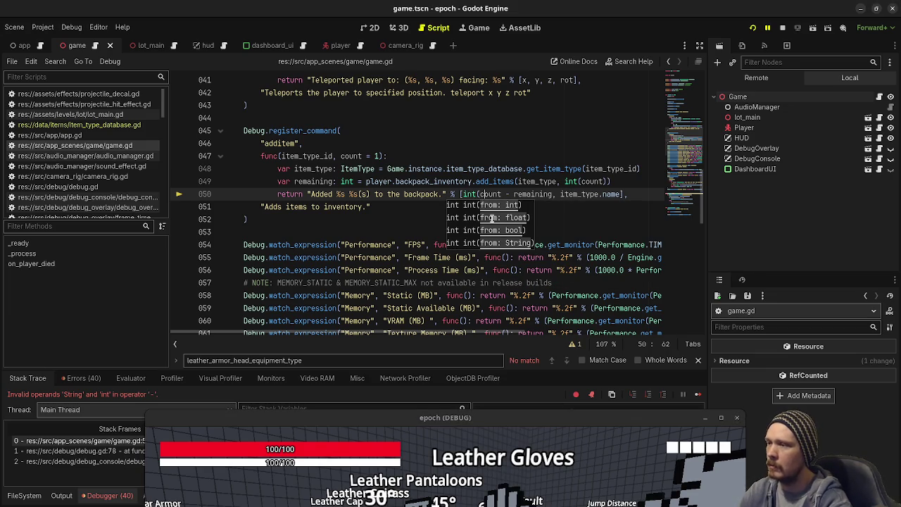
pyautogui.press('Right')
pyautogui.press('Right')
pyautogui.press('Right')
pyautogui.press('Left')
pyautogui.press('Left')
pyautogui.press('Right')
pyautogui.press('Right')
pyautogui.press('Right')
pyautogui.write(')')
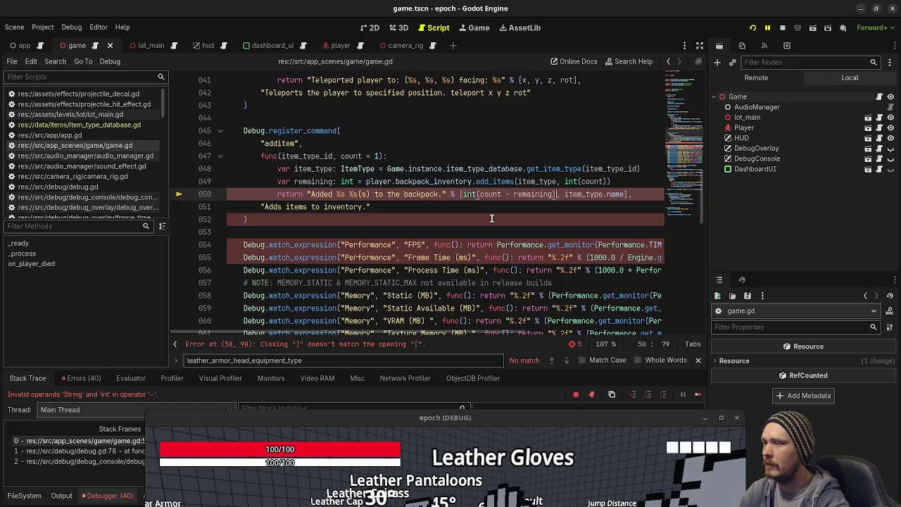
pyautogui.hotkey('ctrl', 's')
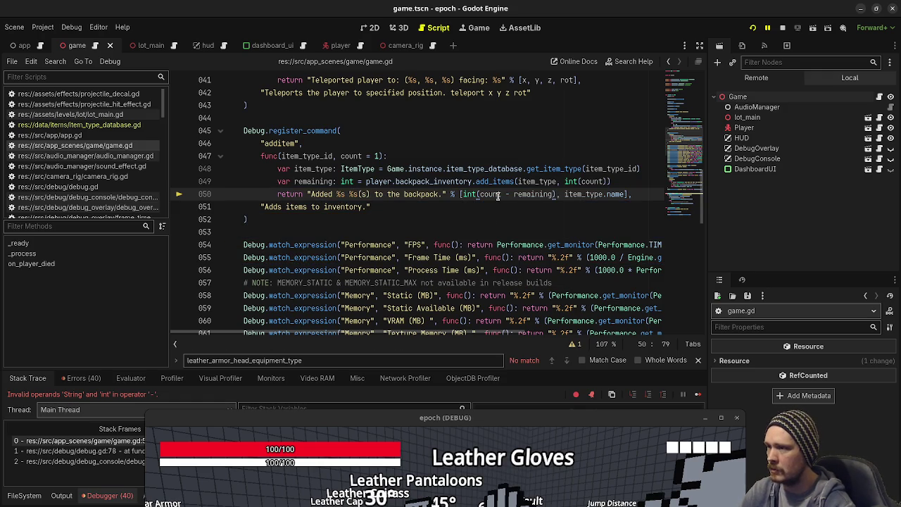
# - Rework line 50 to int(count) - int(remaining) and save the script
pyautogui.press('BackSpace')
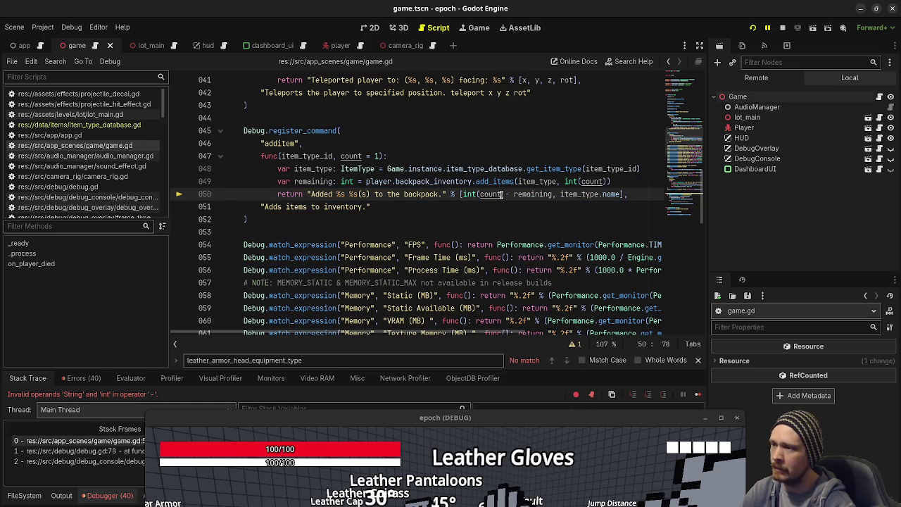
pyautogui.click(501, 195)
pyautogui.write(')')
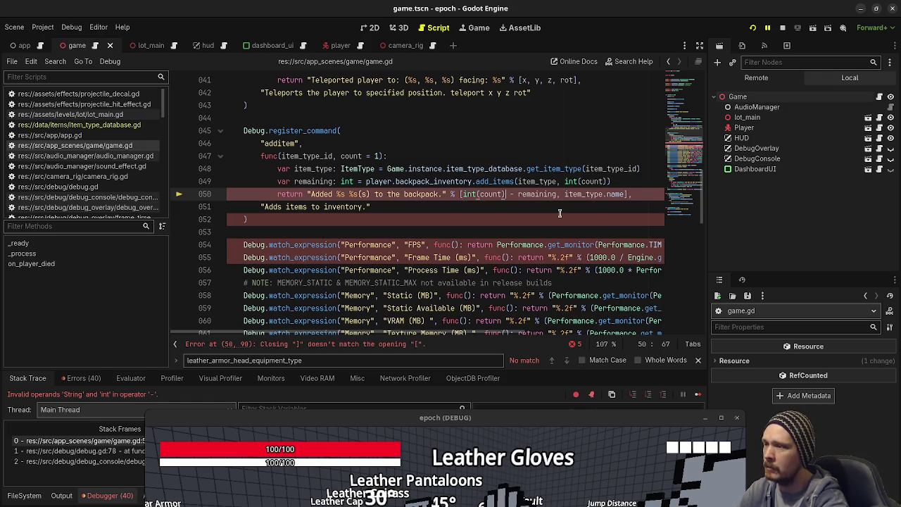
pyautogui.press('Right')
pyautogui.press('Right')
pyautogui.press('Right')
pyautogui.write('i')
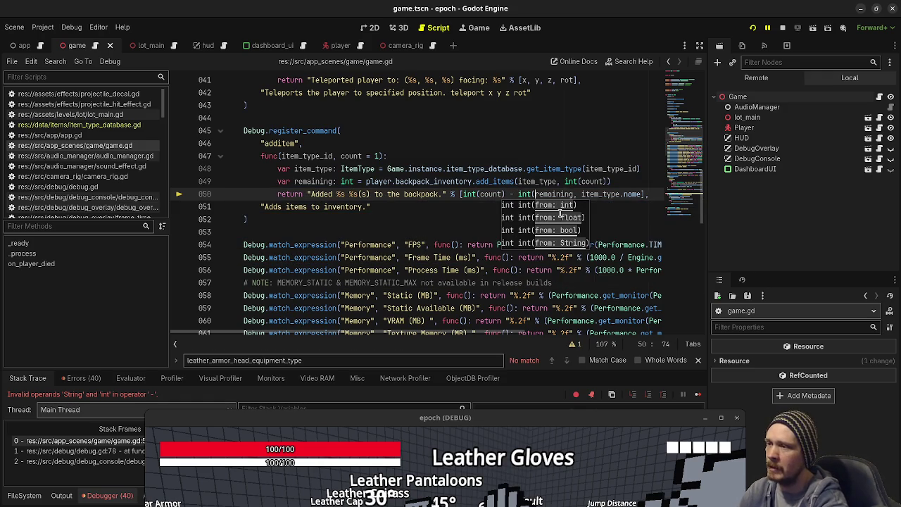
pyautogui.write('nt(')
pyautogui.press('Down')
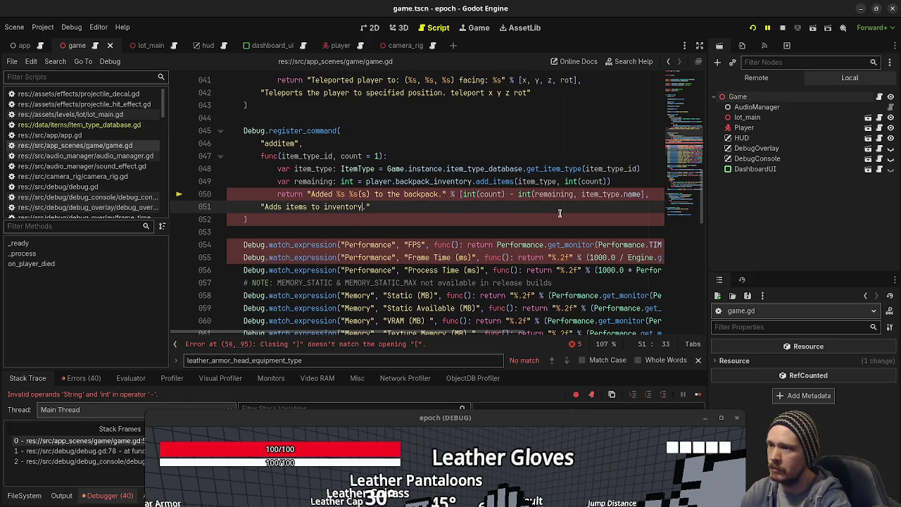
pyautogui.press('Up')
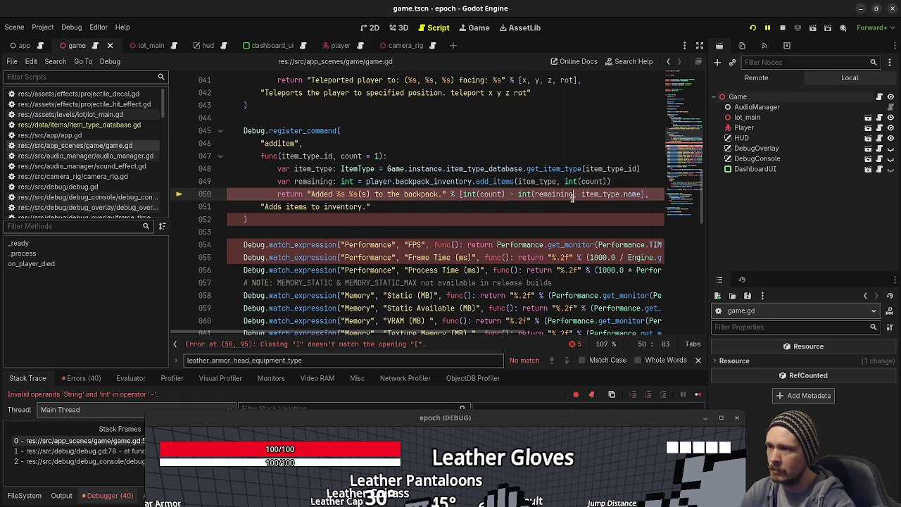
pyautogui.write(')')
pyautogui.hotkey('ctrl', 's')
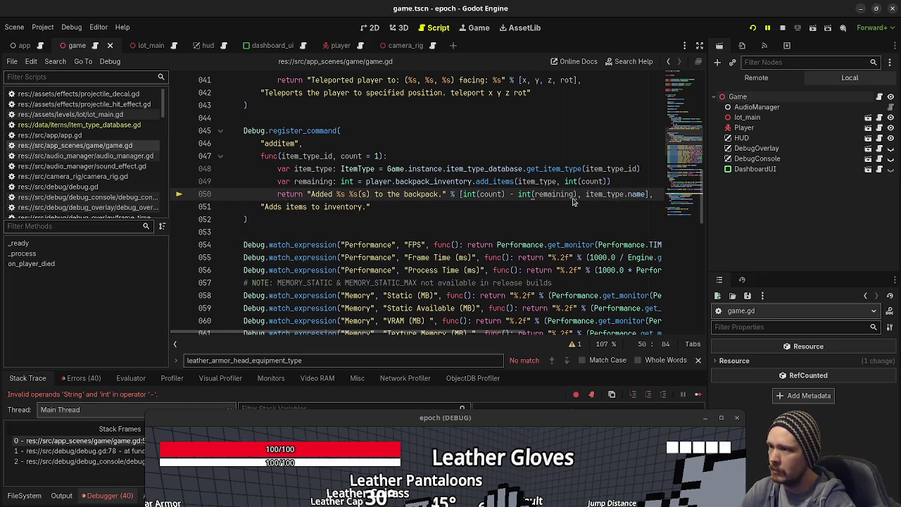
# - Stop the running game and launch it again
pyautogui.click(462, 195)
pyautogui.write('str(')
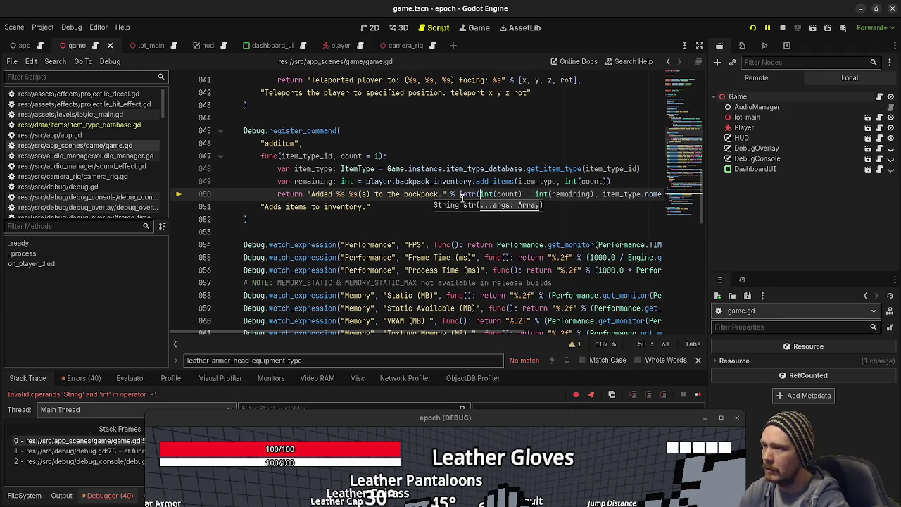
pyautogui.press('BackSpace')
pyautogui.press('BackSpace')
pyautogui.press('BackSpace')
pyautogui.press('F8')
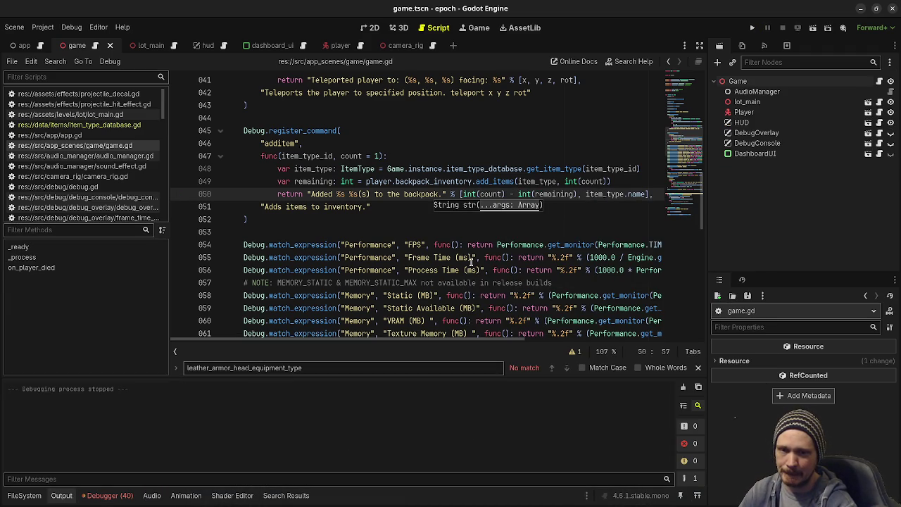
pyautogui.press('F5')
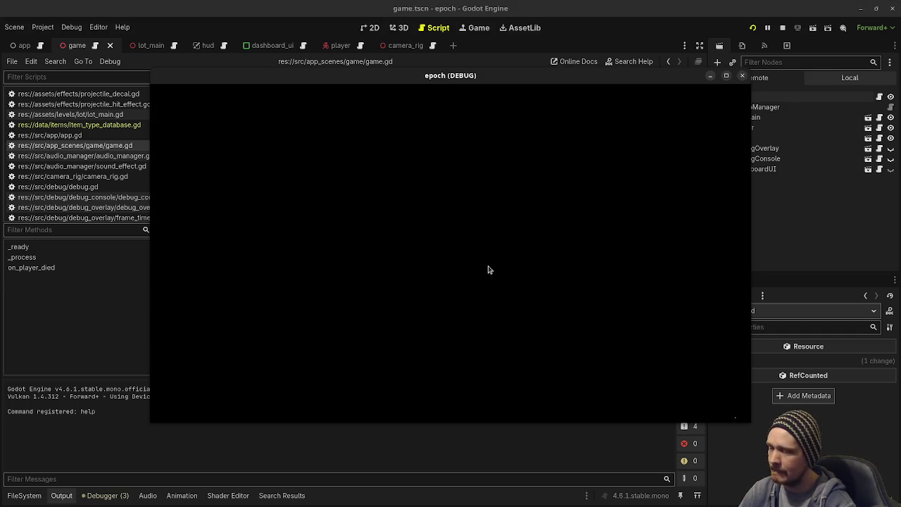
# - Add 70 herbs and then 5 more herbs to the backpack with additem herb
pyautogui.press('`')
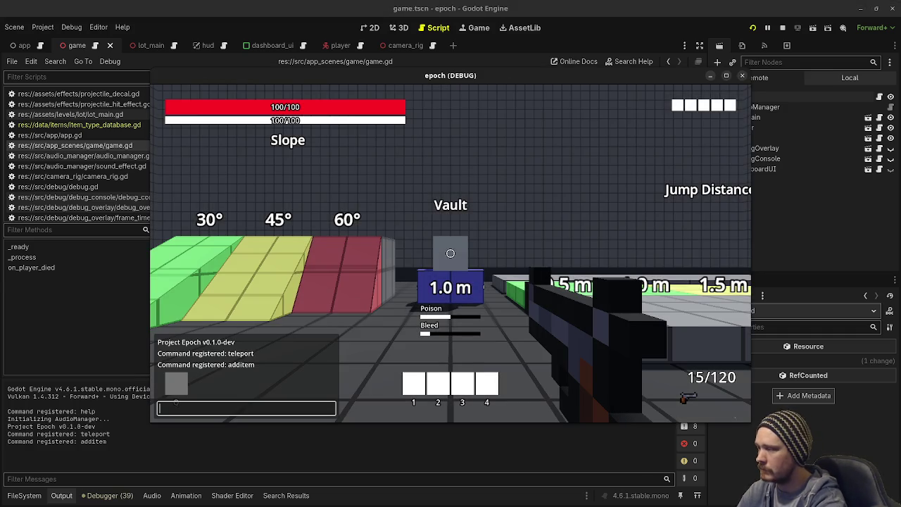
pyautogui.press('Tab')
pyautogui.write('add')
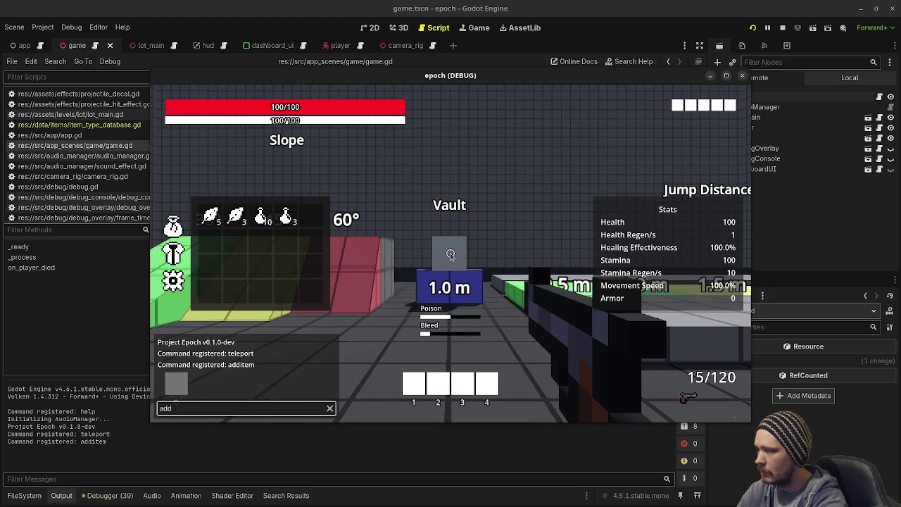
pyautogui.write('ditem herbb')
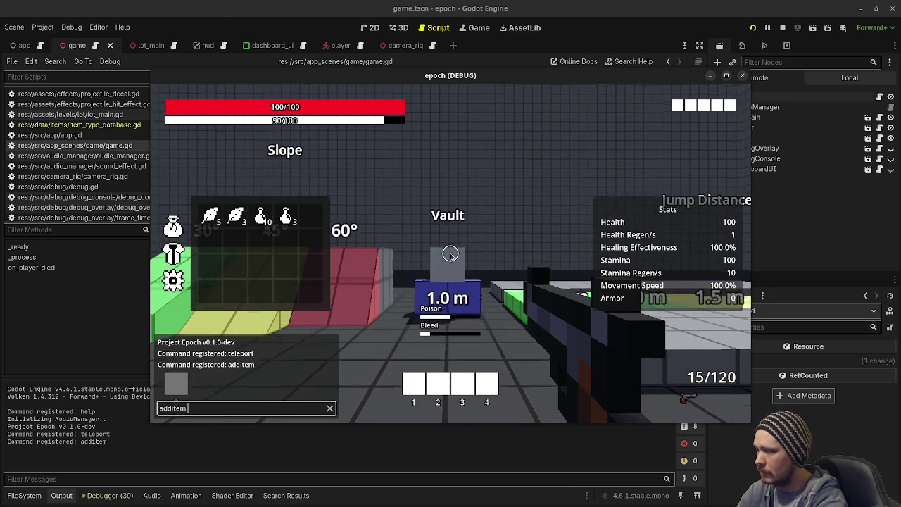
pyautogui.press('BackSpace')
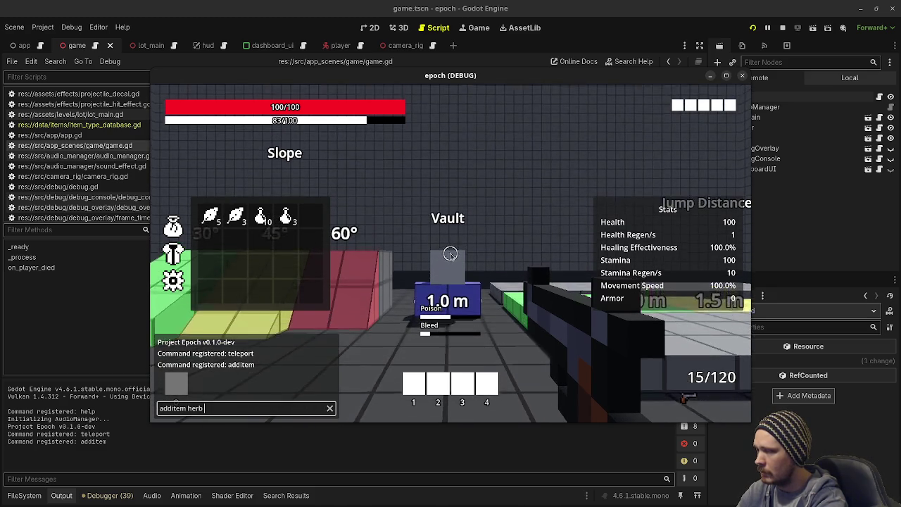
pyautogui.write('70')
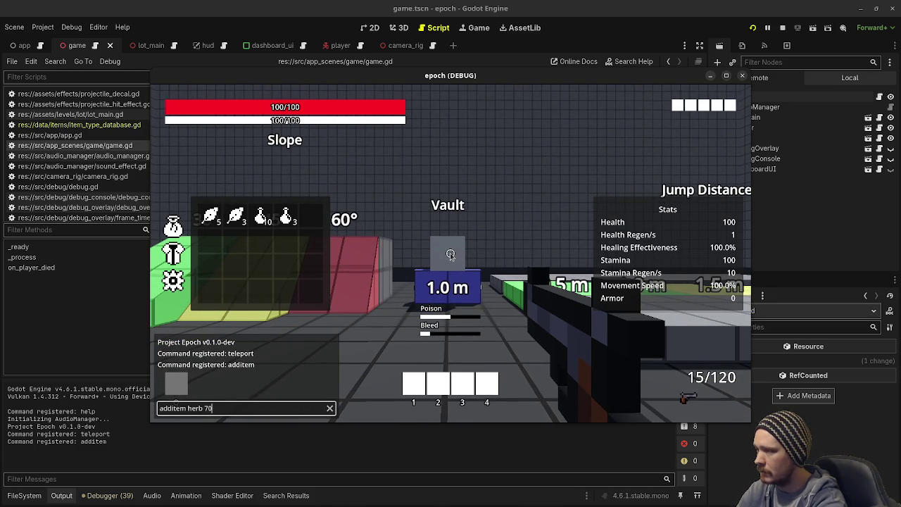
pyautogui.press('Return')
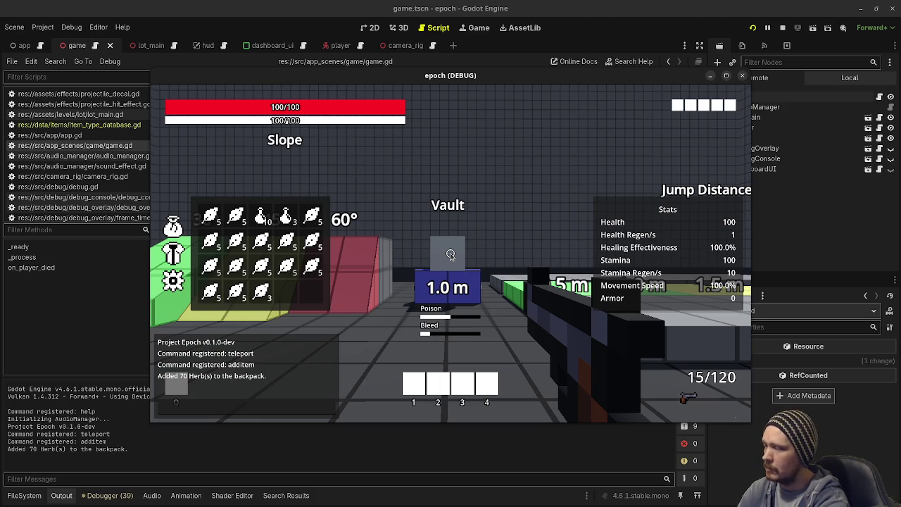
pyautogui.press('`')
pyautogui.write('additem herb 5')
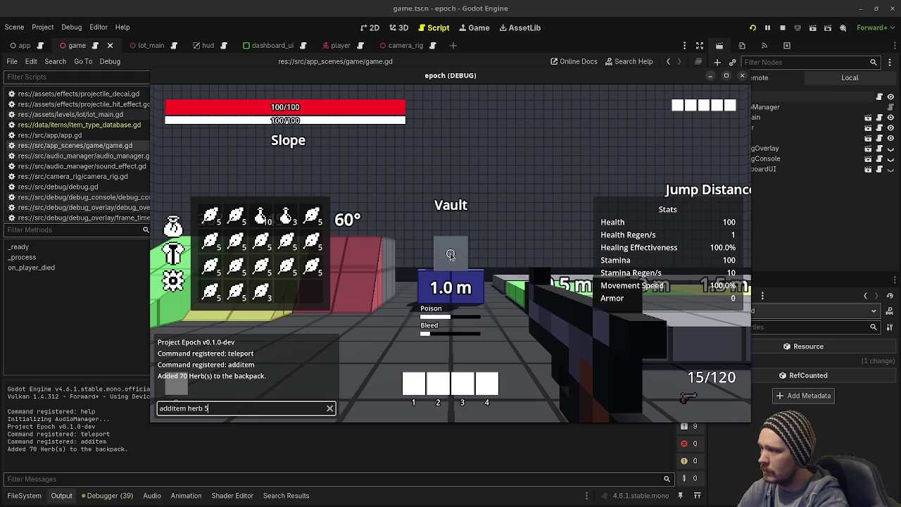
pyautogui.press('Return')
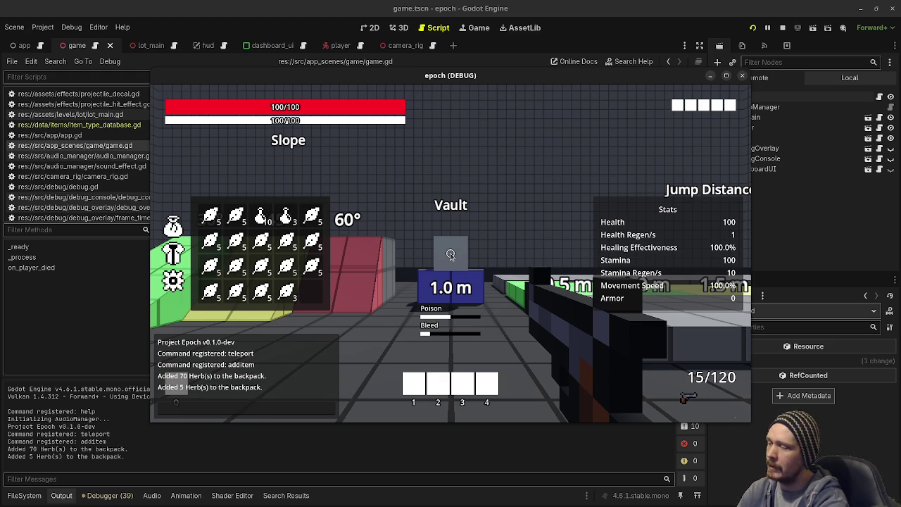
# - Add several batches of potions, including 2 and 10, with additem potion, then stop the game
pyautogui.write('additem potion')
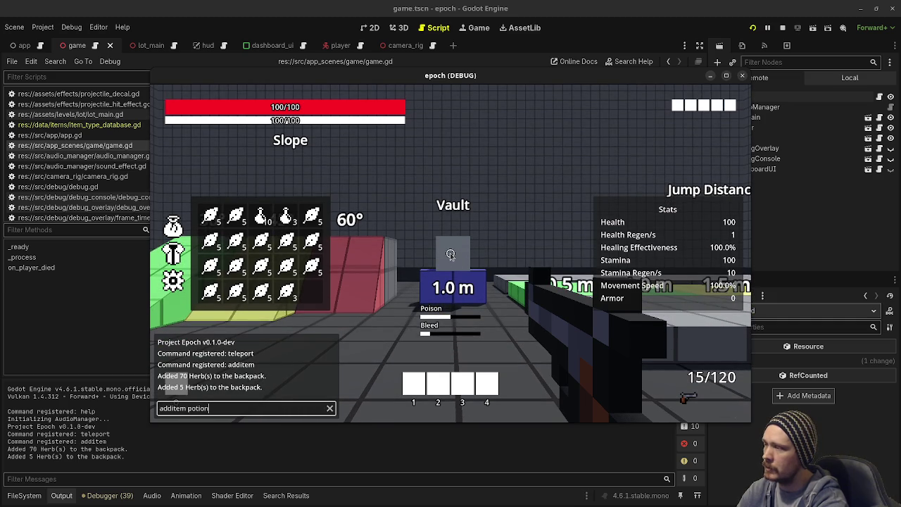
pyautogui.write(' 7')
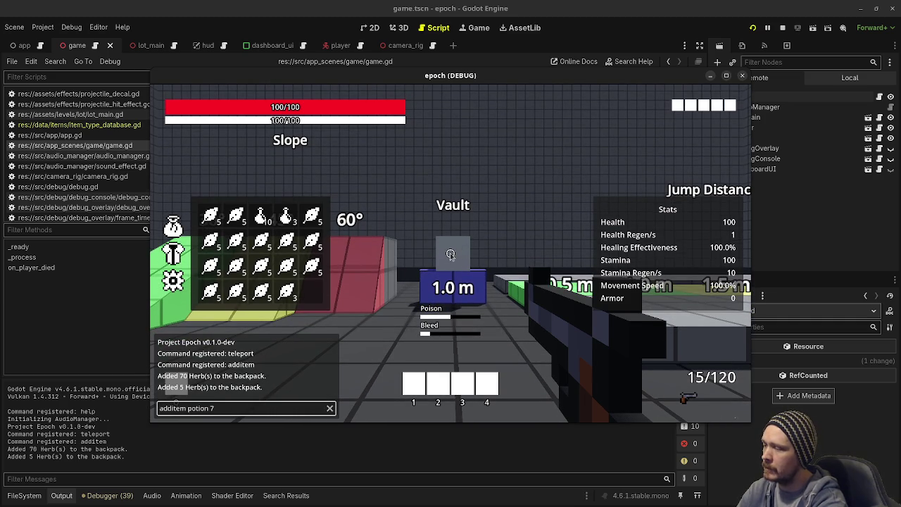
pyautogui.press('Return')
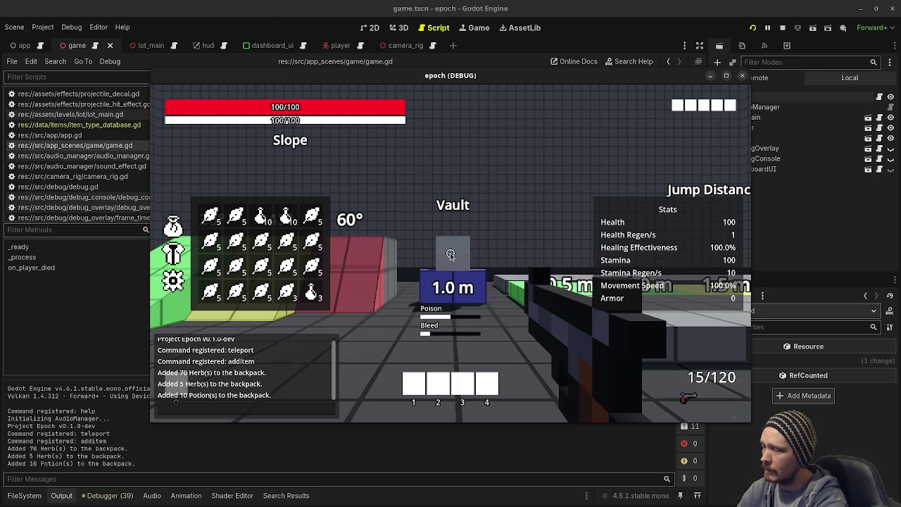
pyautogui.press('`')
pyautogui.write('addi')
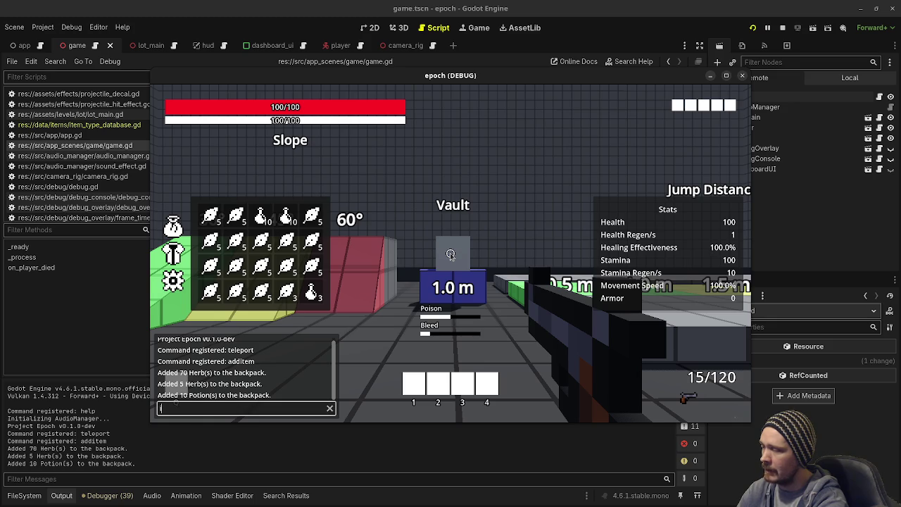
pyautogui.write('tem')
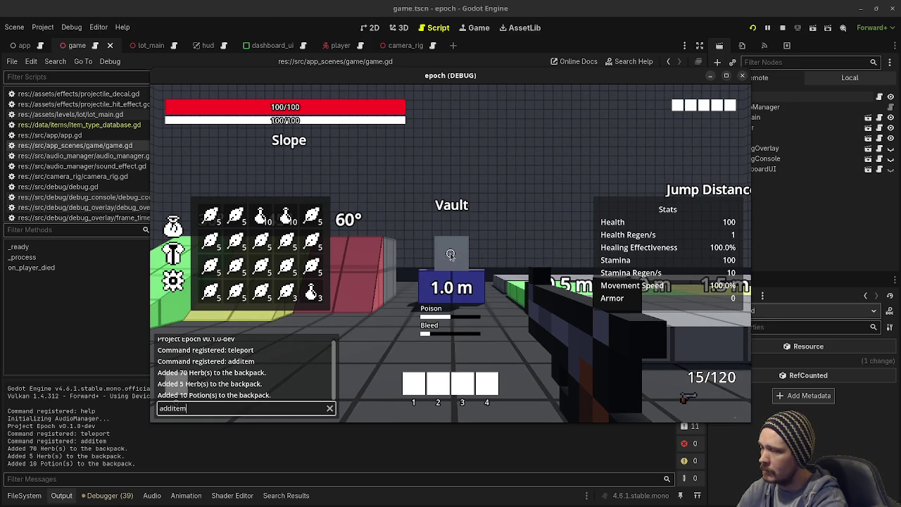
pyautogui.write(' po')
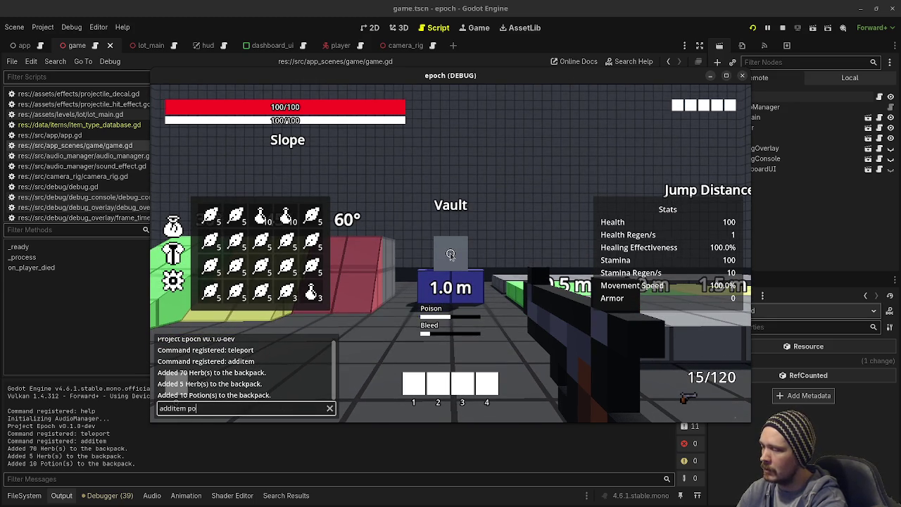
pyautogui.write('tion 2')
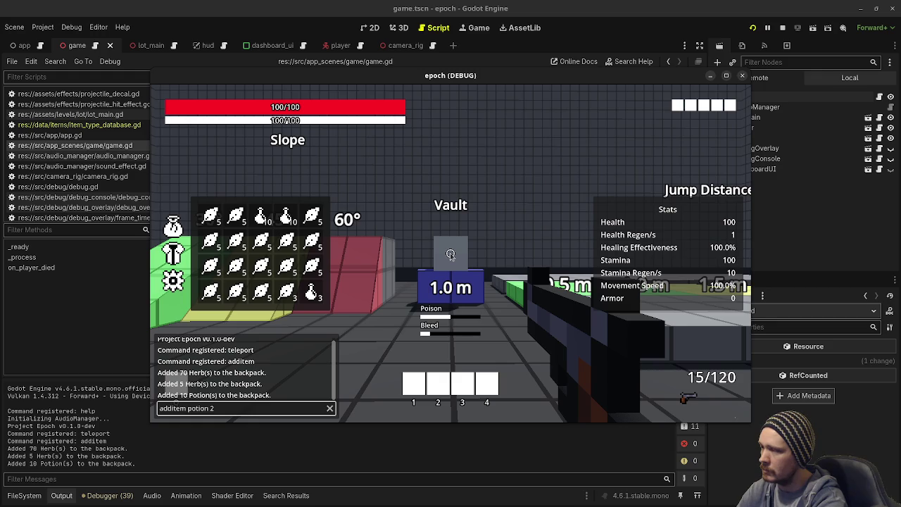
pyautogui.press('Return')
pyautogui.press('`')
pyautogui.write('additem potion 10')
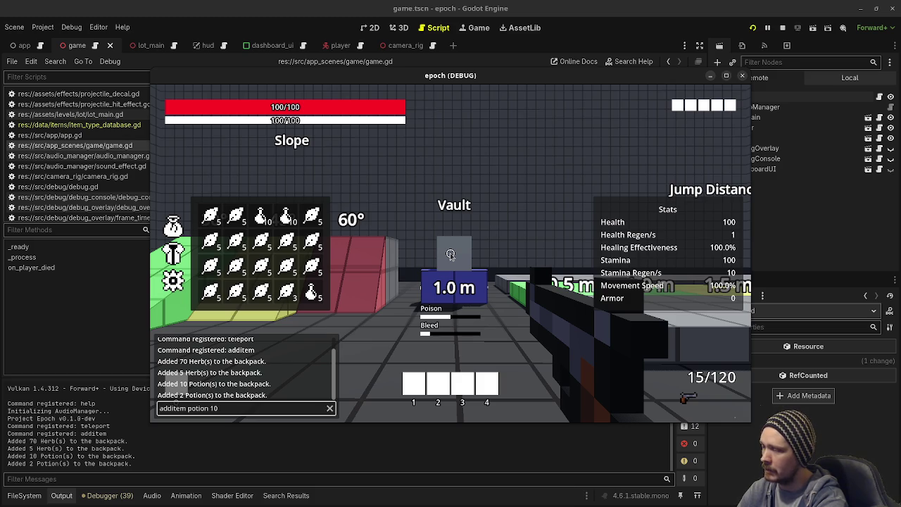
pyautogui.press('Return')
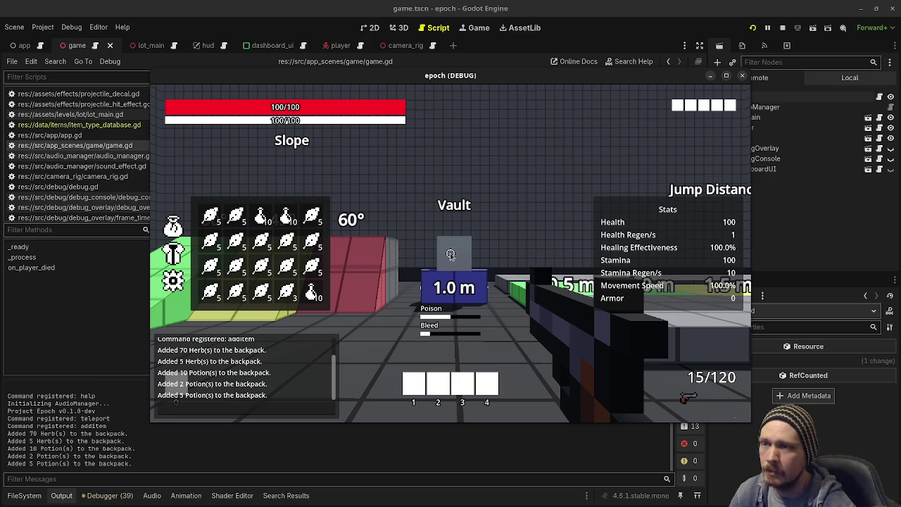
pyautogui.click(782, 28)
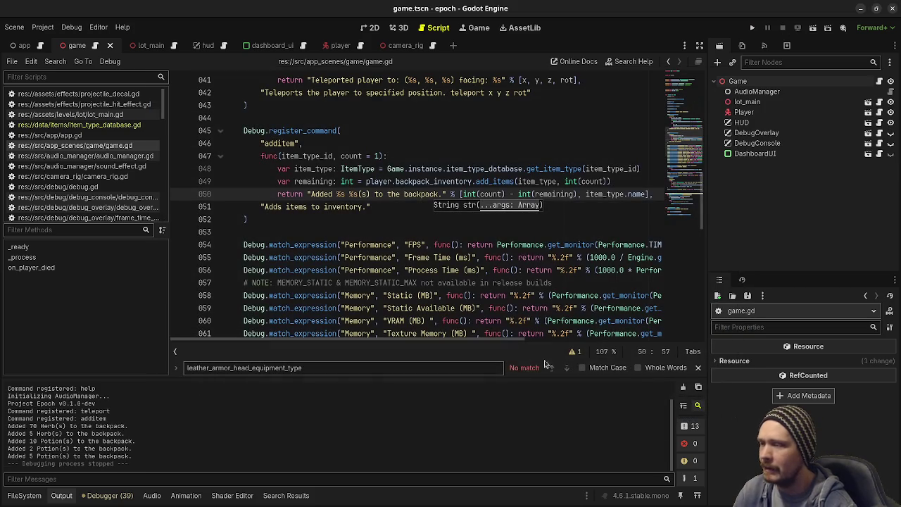
# - Change line 50 from int(count) - int(remaining) to int(count - remaining), then save and run
pyautogui.click(506, 194)
pyautogui.press('BackSpace')
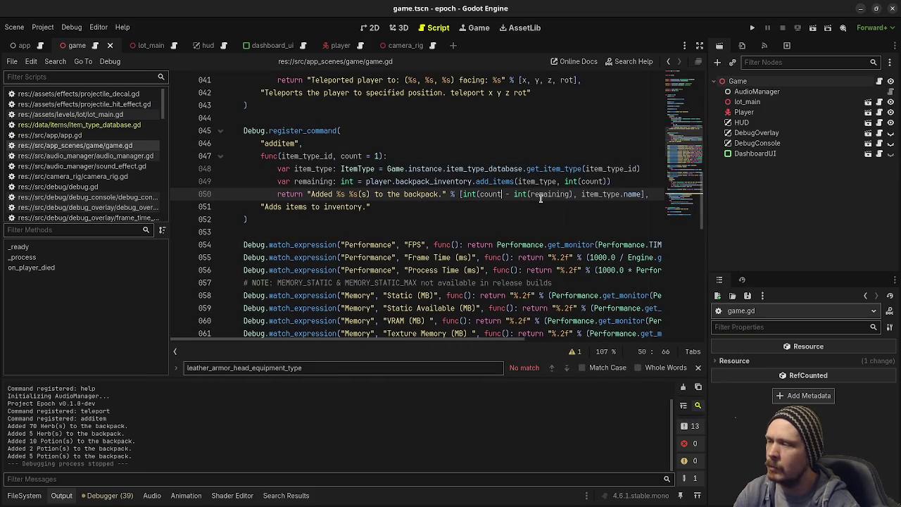
pyautogui.click(533, 195)
pyautogui.press('BackSpace')
pyautogui.press('BackSpace')
pyautogui.press('BackSpace')
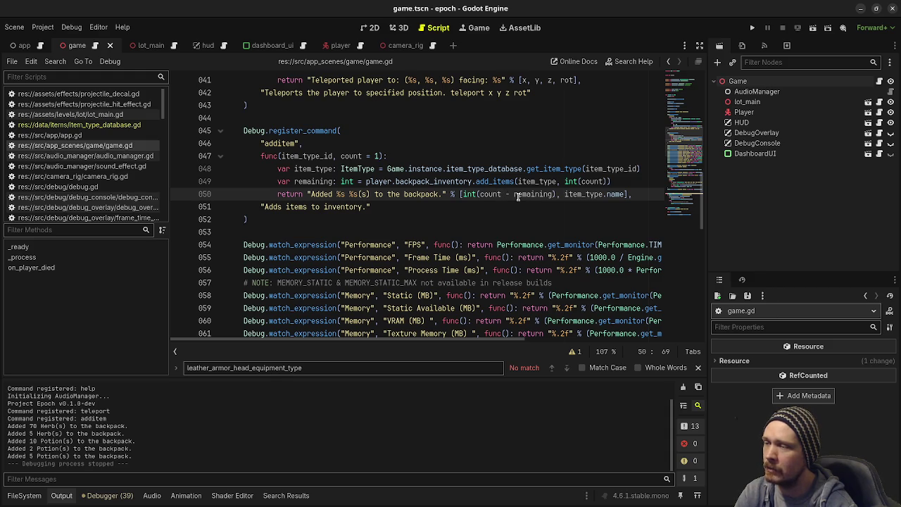
pyautogui.moveTo(470, 194)
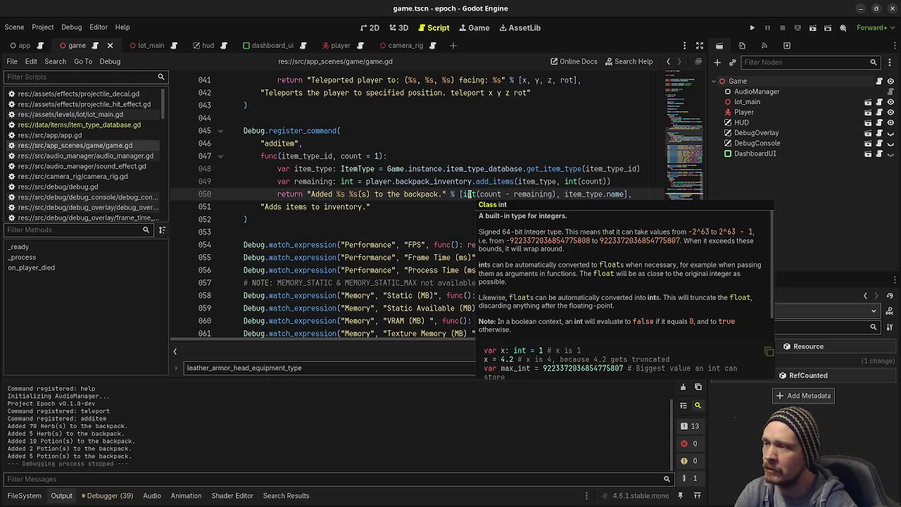
pyautogui.moveTo(522, 194)
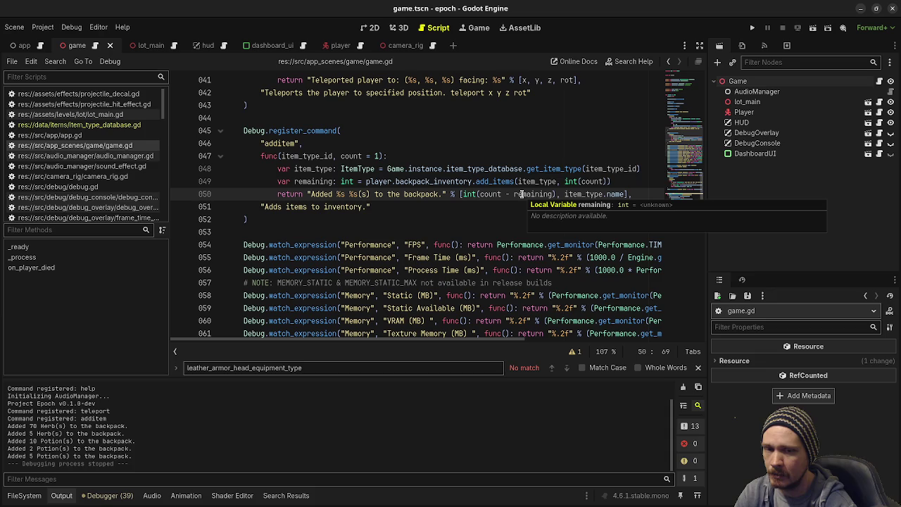
pyautogui.press('F5')
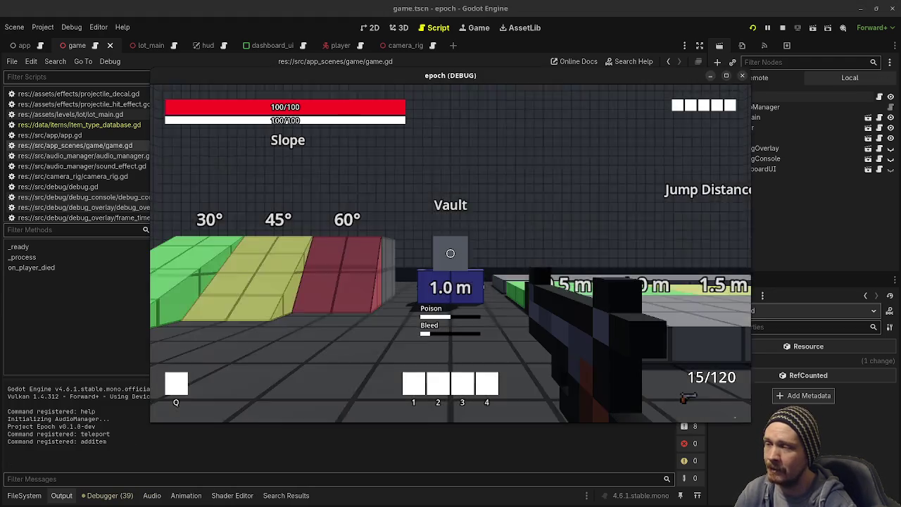
# - Run 'additem potion 5' in the console, then drag the game window down to show the error
pyautogui.press('Tab')
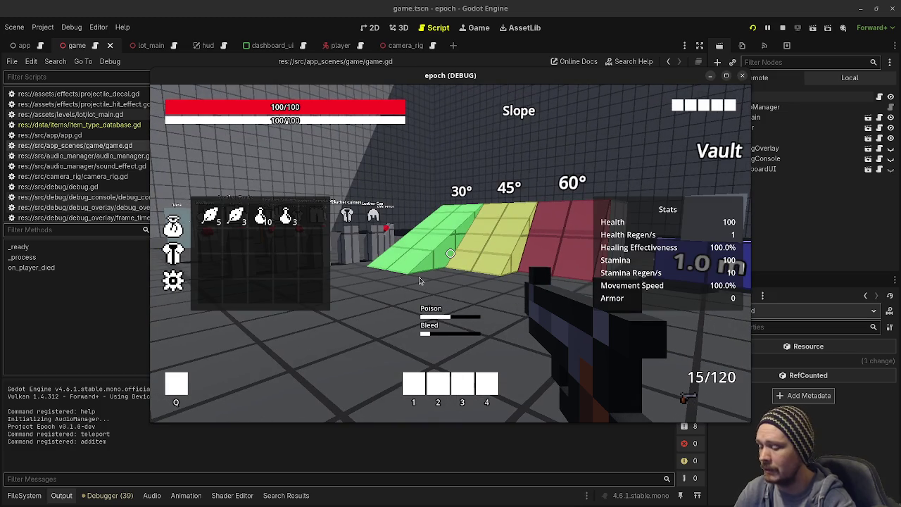
pyautogui.press('`')
pyautogui.write('additem ')
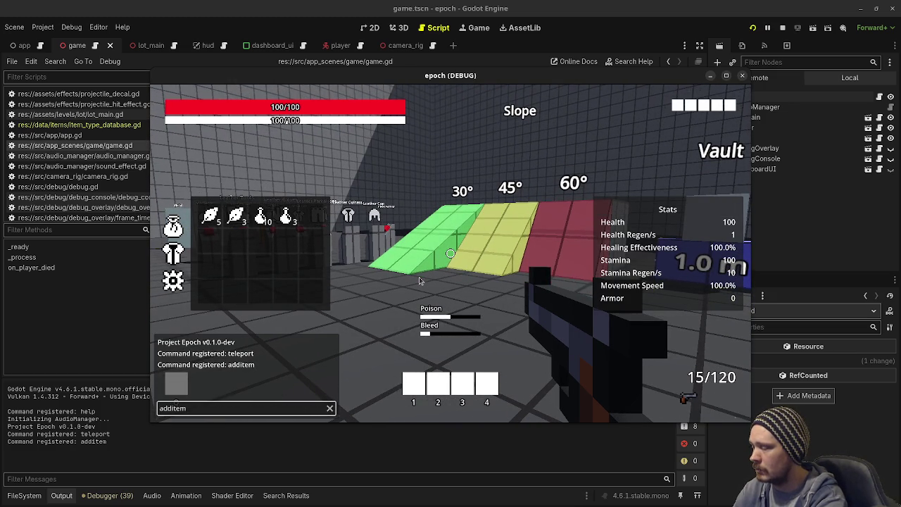
pyautogui.write('potion 5')
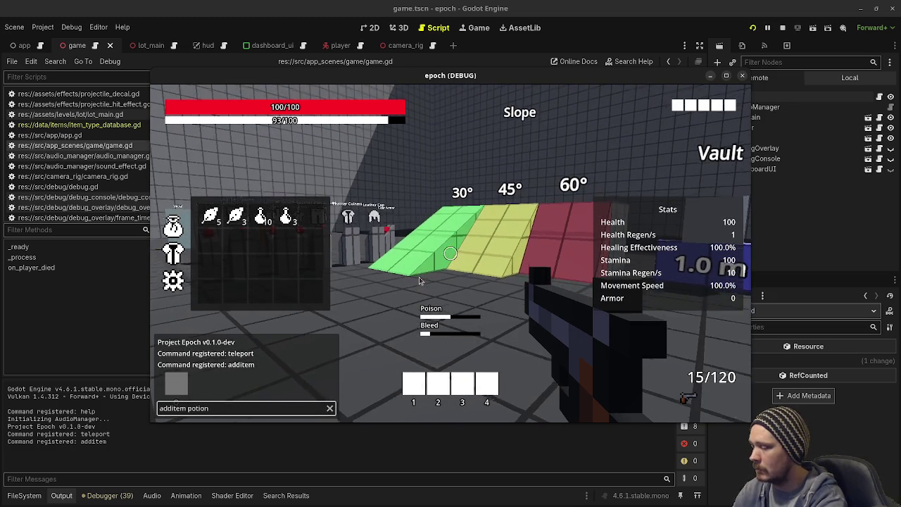
pyautogui.press('Return')
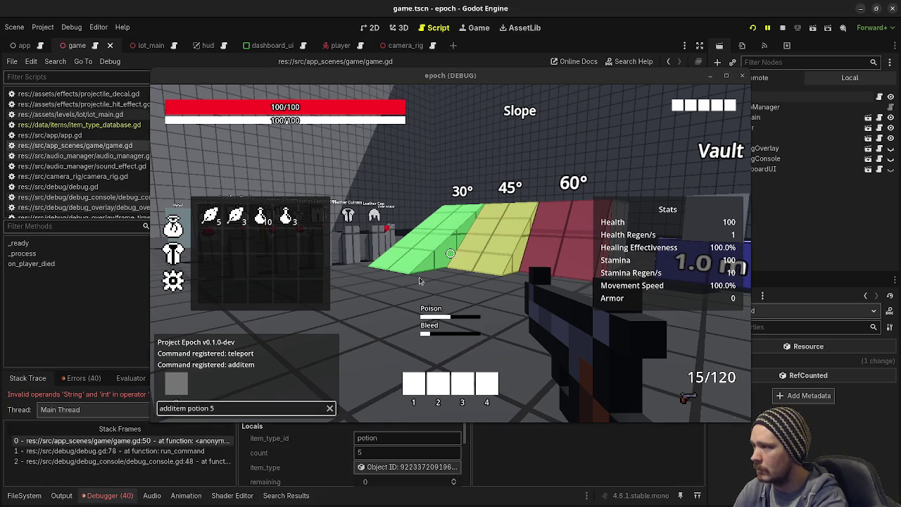
pyautogui.moveTo(447, 79)
pyautogui.mouseDown()
pyautogui.moveTo(429, 341)
pyautogui.moveTo(384, 465)
pyautogui.mouseUp()
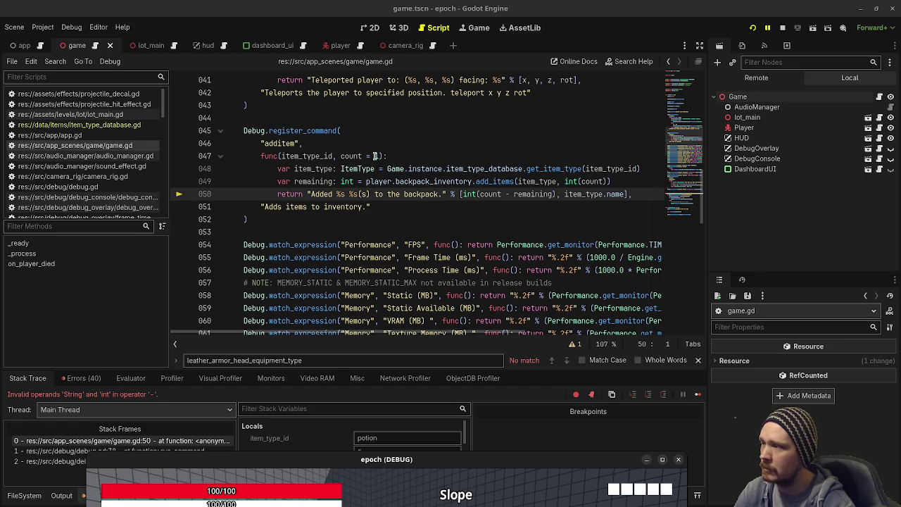
# - Restore line 50 to int(count) - int(remaining) and save game.gd
pyautogui.moveTo(380, 156); pyautogui.dragTo(333, 156)
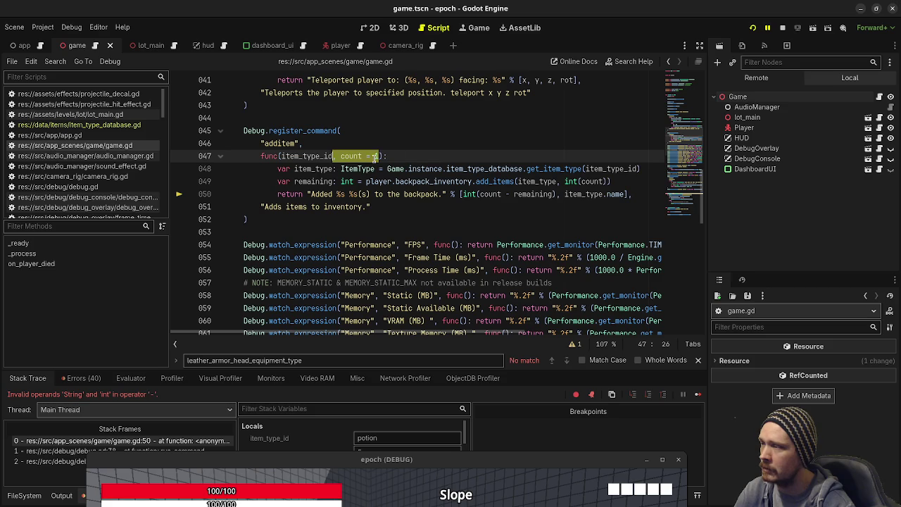
pyautogui.click(407, 158)
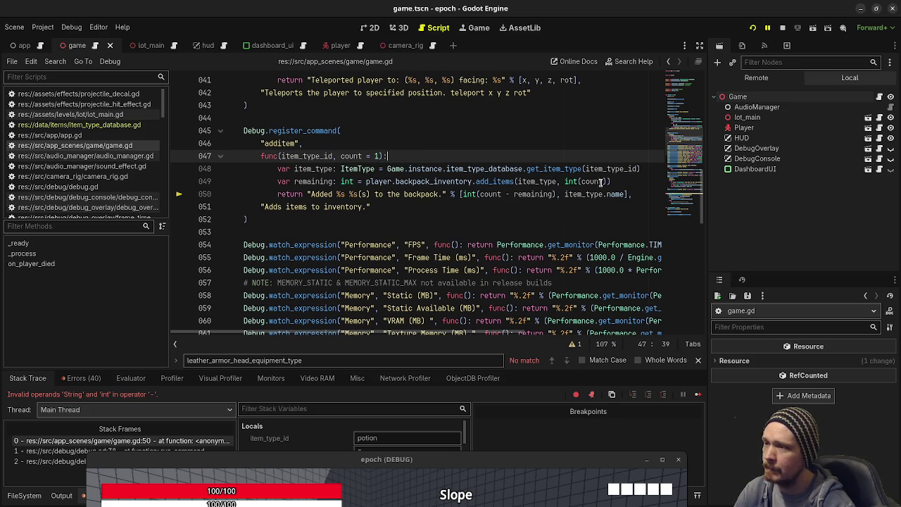
pyautogui.moveTo(584, 178)
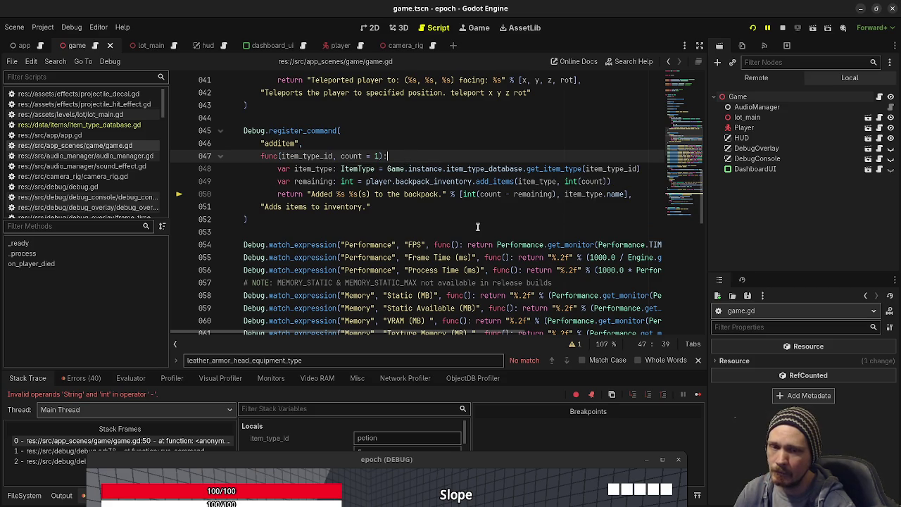
pyautogui.click(501, 195)
pyautogui.write(')')
pyautogui.press('Right')
pyautogui.press('Right')
pyautogui.press('Right')
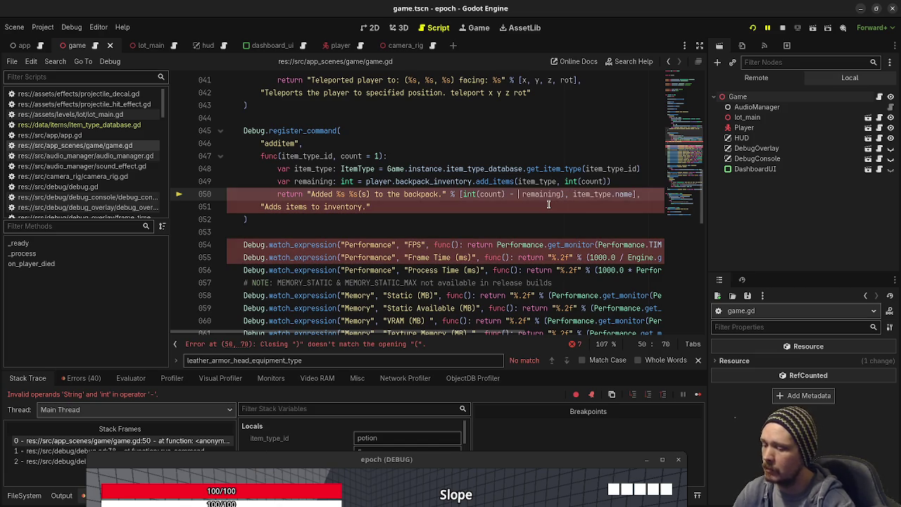
pyautogui.write('int(')
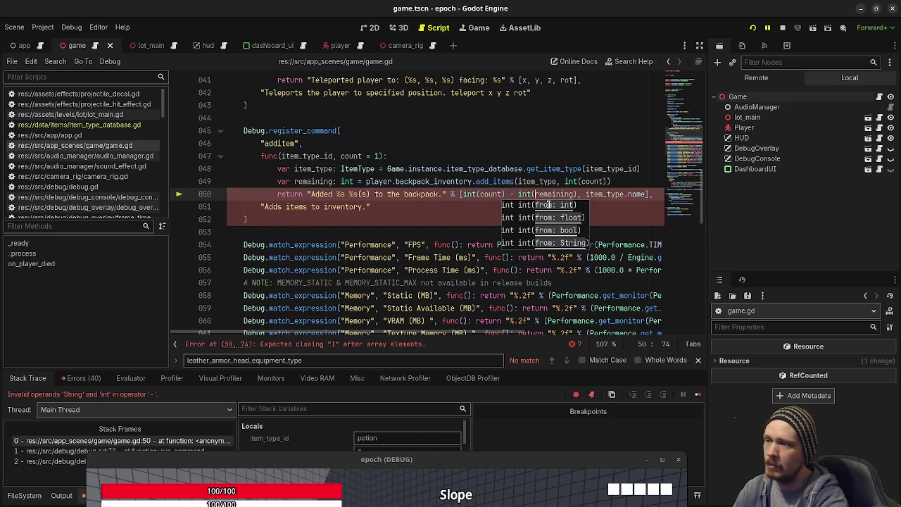
pyautogui.hotkey('ctrl', 's')
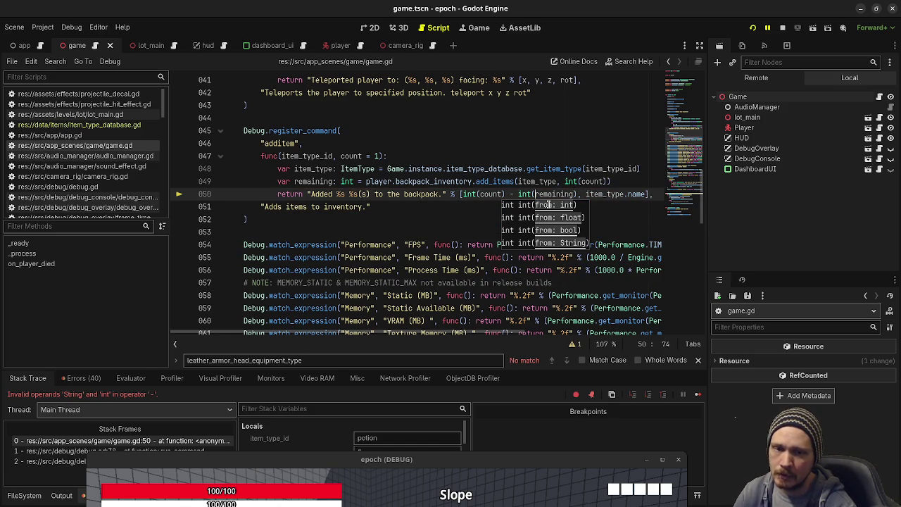
# - Stop the running game and return to the Godot editor
pyautogui.click(585, 169)
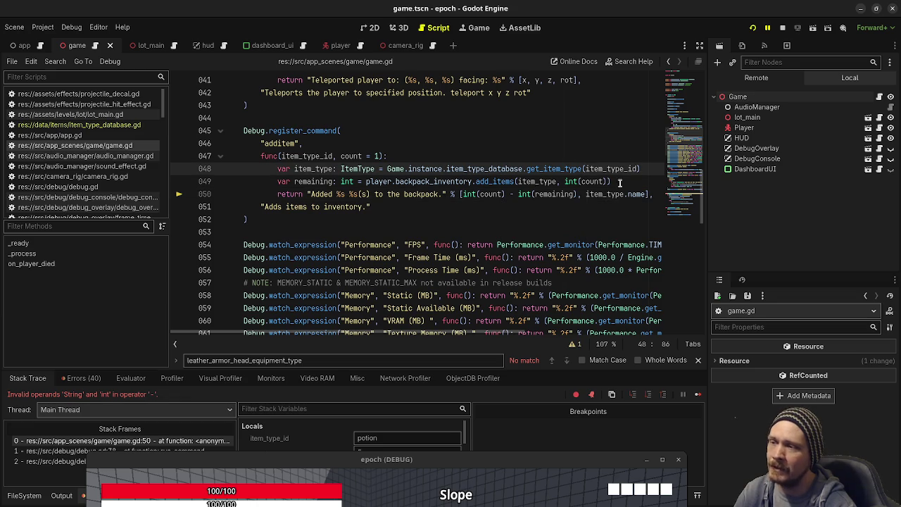
pyautogui.click(752, 30)
pyautogui.hotkey('alt', 'Tab')
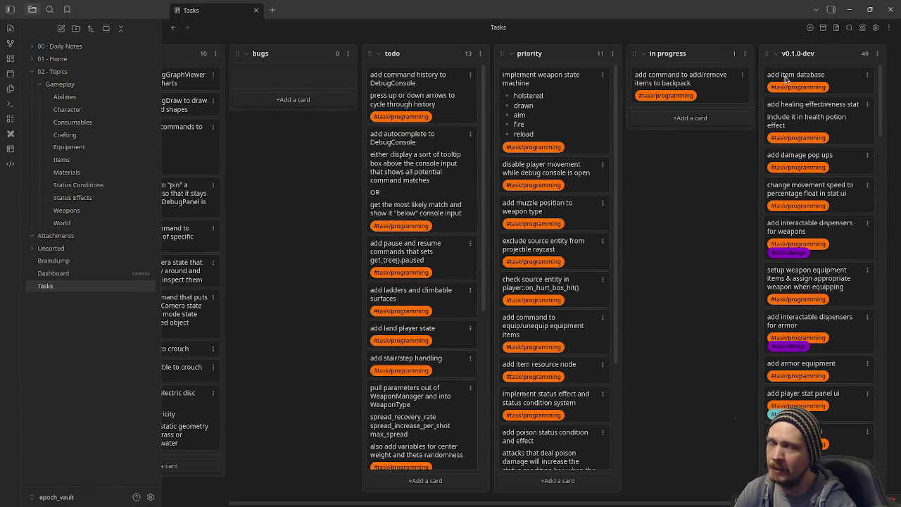
pyautogui.click(849, 14)
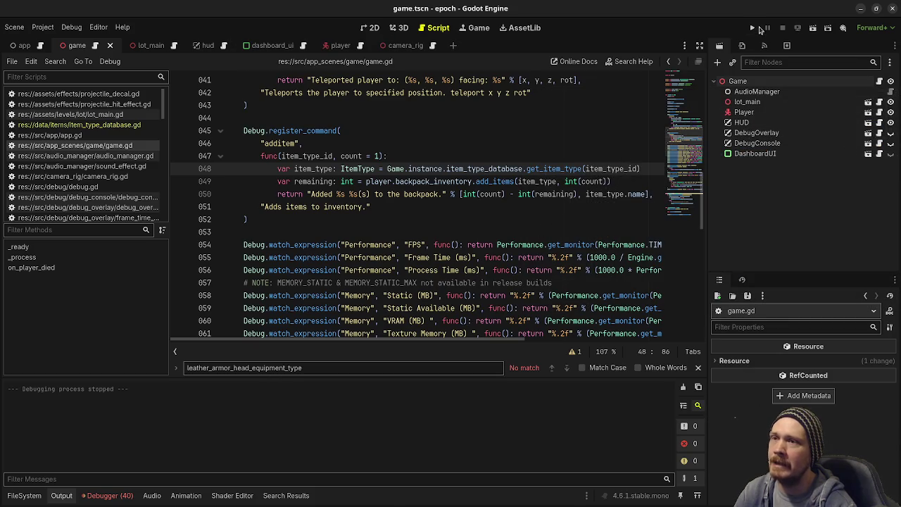
# - Launch the game, walk toward the item pedestals and fire a shot
pyautogui.click(753, 30)
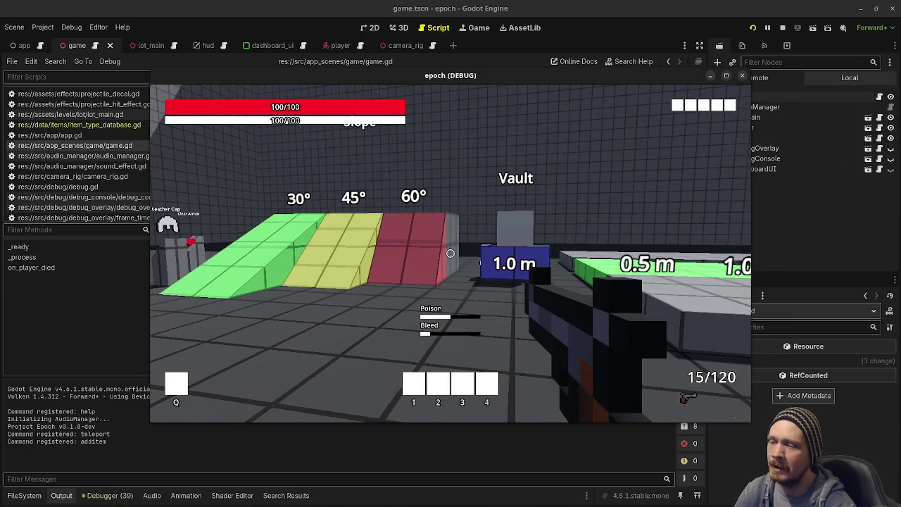
pyautogui.moveTo(450, 254)
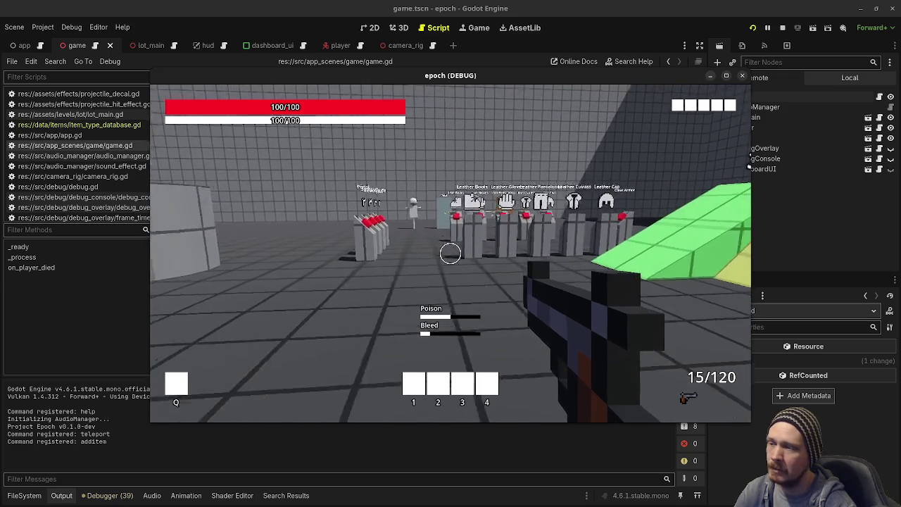
pyautogui.press('w')
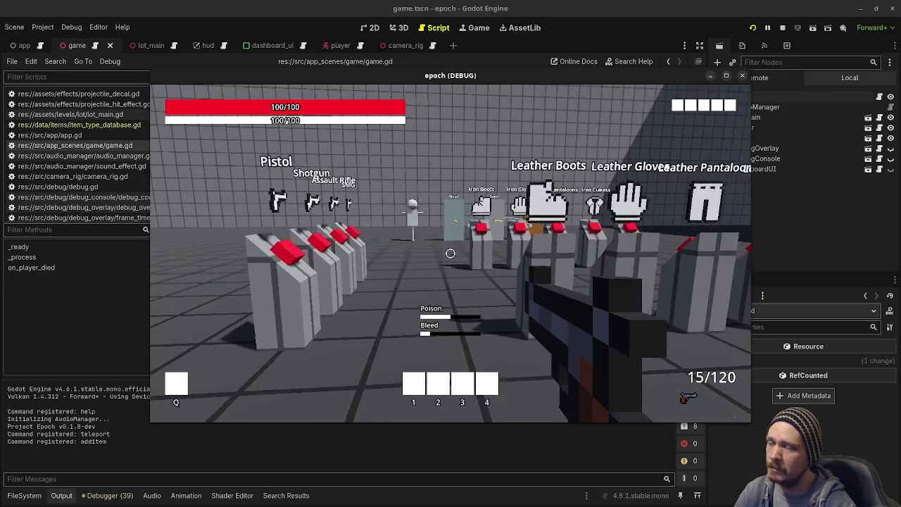
pyautogui.click(451, 253)
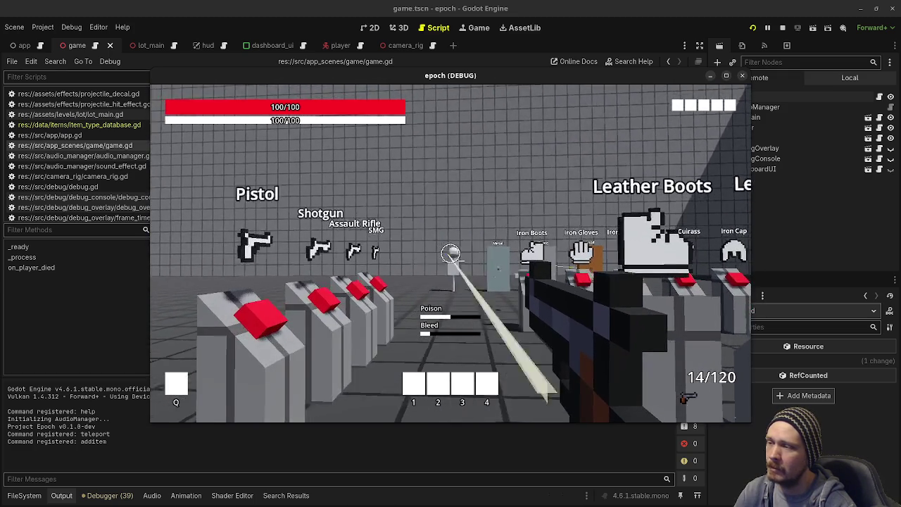
# - Add 20 potions with 'additem potion 20' in the debug console, then stop the game
pyautogui.press('Tab')
pyautogui.press('`')
pyautogui.write('add item po')
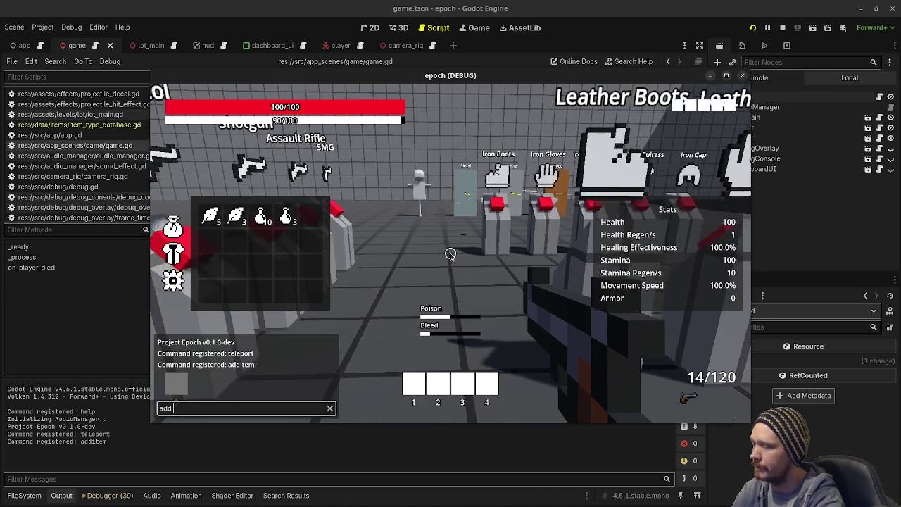
pyautogui.press('BackSpace')
pyautogui.press('BackSpace')
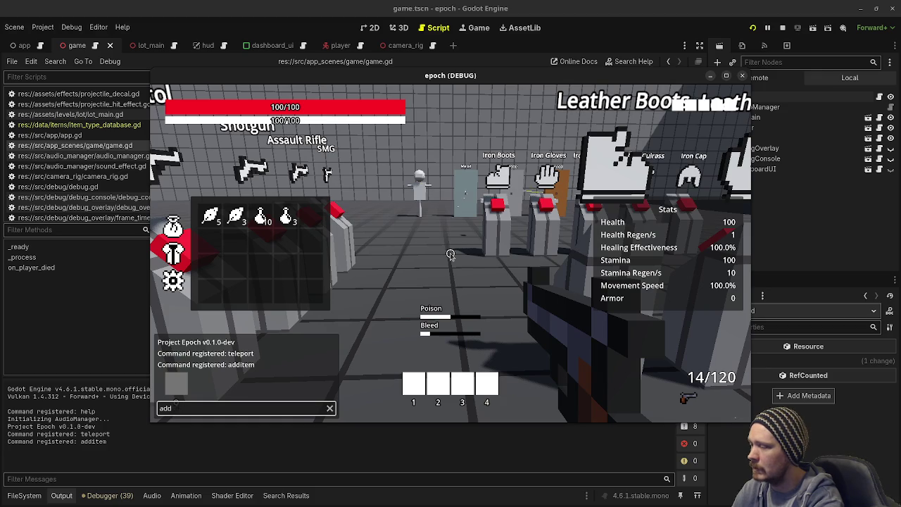
pyautogui.write('potion')
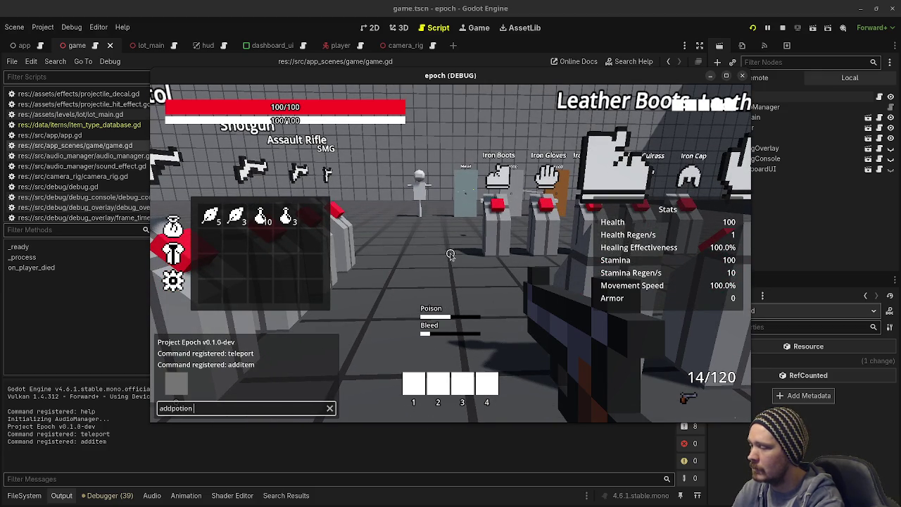
pyautogui.press('BackSpace')
pyautogui.press('BackSpace')
pyautogui.press('BackSpace')
pyautogui.write('itempotion')
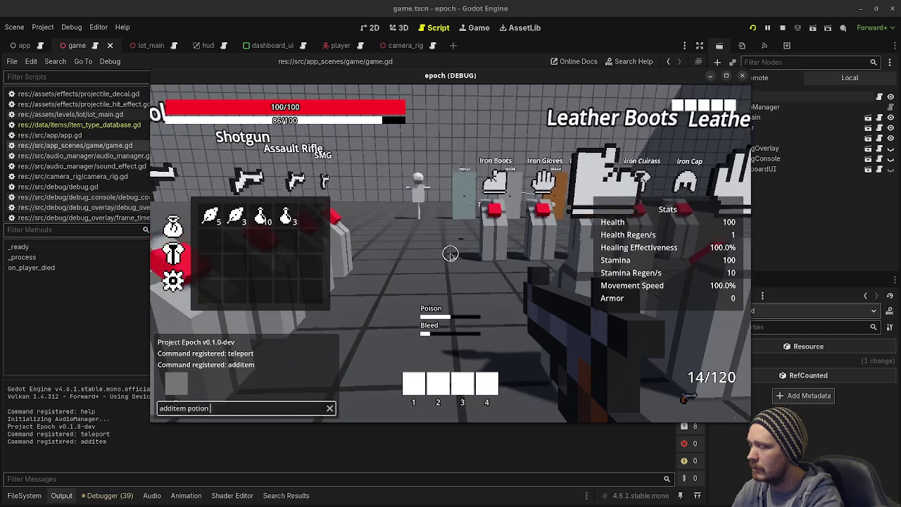
pyautogui.write(' 20')
pyautogui.press('Return')
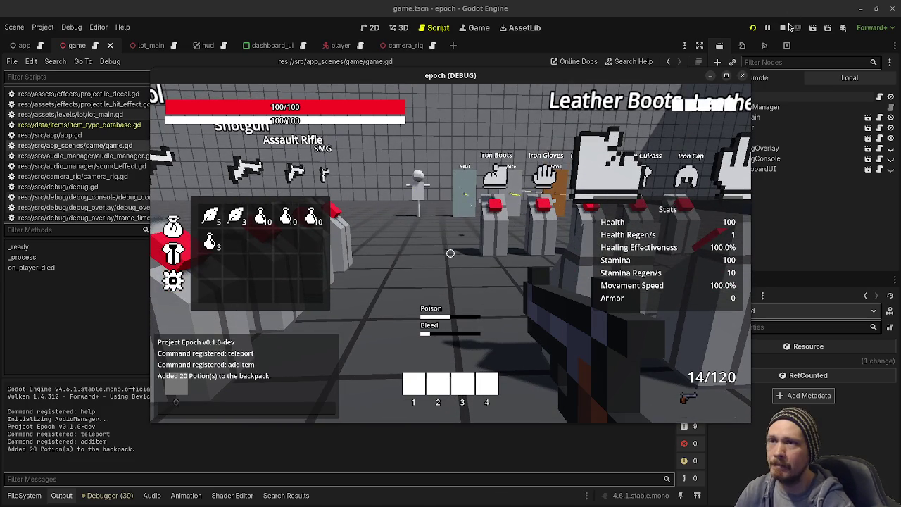
pyautogui.click(782, 28)
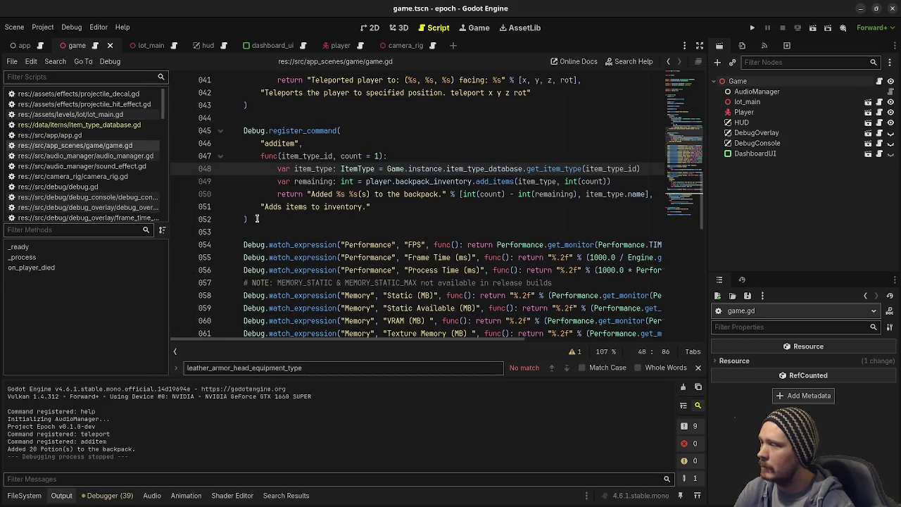
# - Below additem, register "removeitem" with callback func(inventory_slot_index, count = 1): and an empty body
pyautogui.click(256, 219)
pyautogui.press('Return')
pyautogui.press('Return')
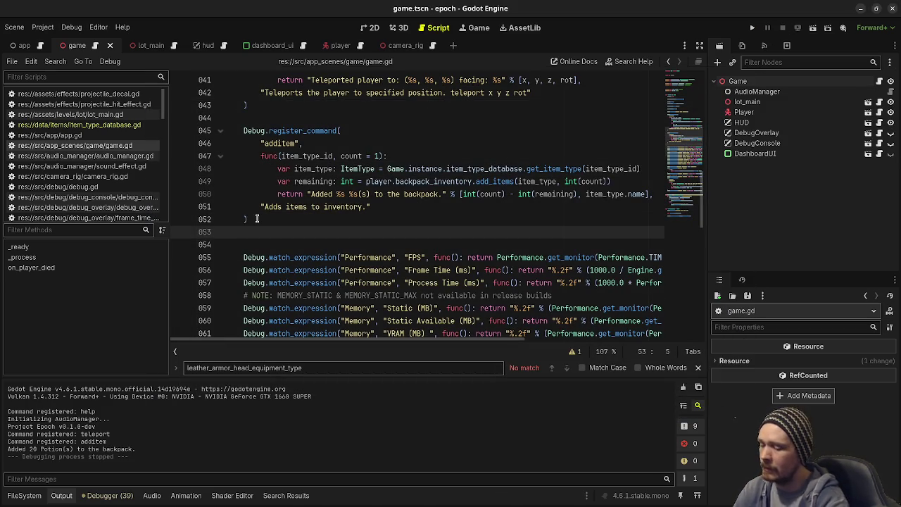
pyautogui.write('Debug.register_')
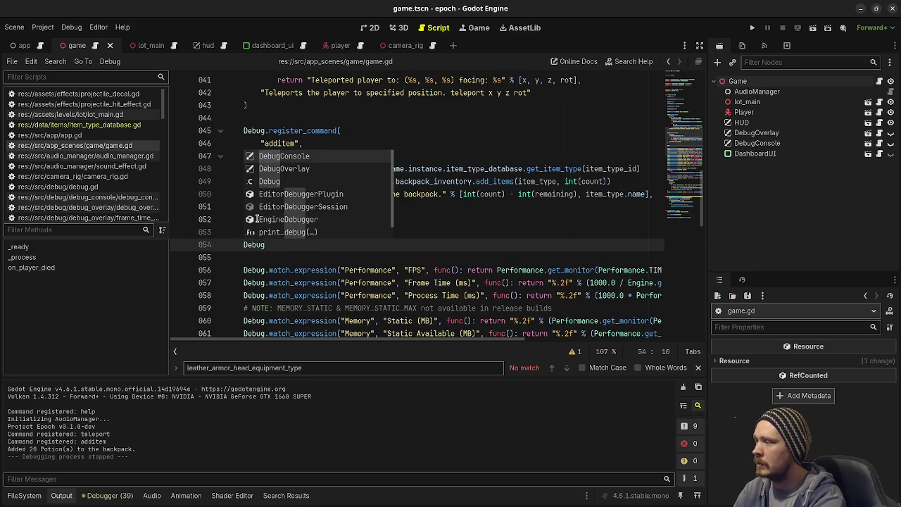
pyautogui.write('com')
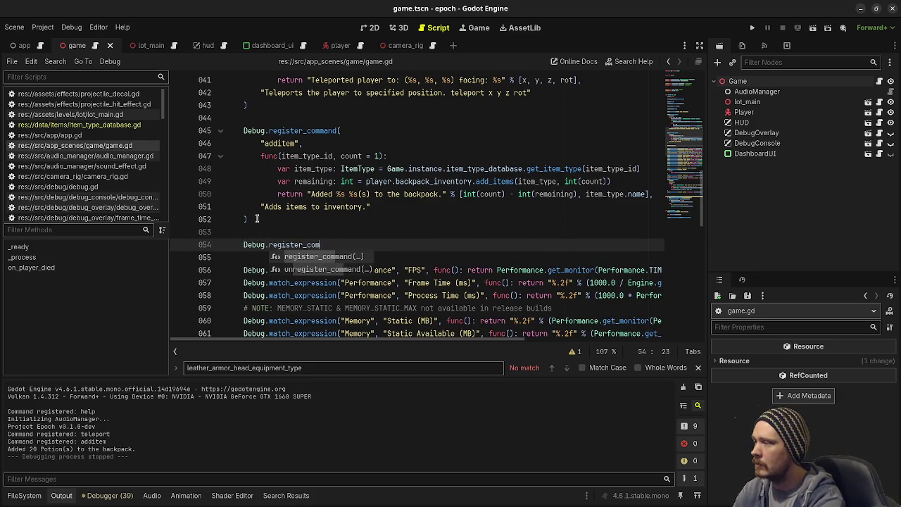
pyautogui.press('Return')
pyautogui.press('Return')
pyautogui.write('"removeitem"')
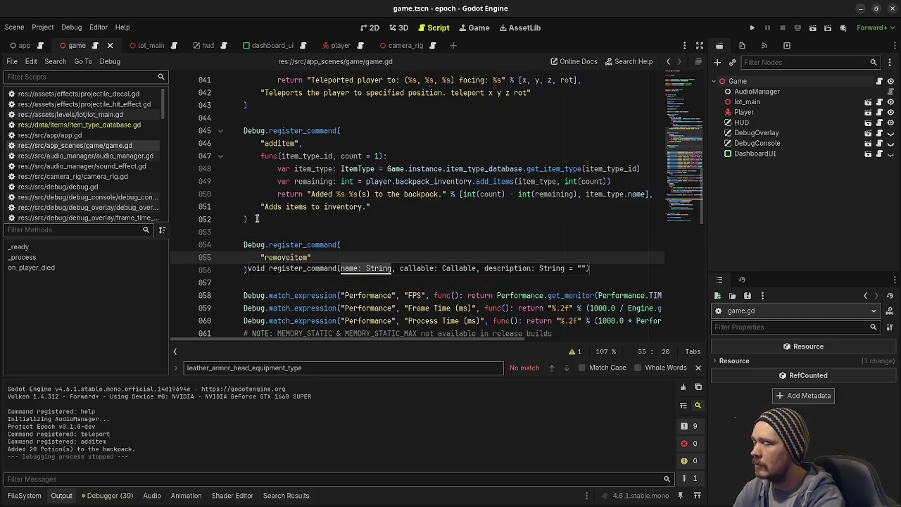
pyautogui.write(',')
pyautogui.press('Return')
pyautogui.write('f')
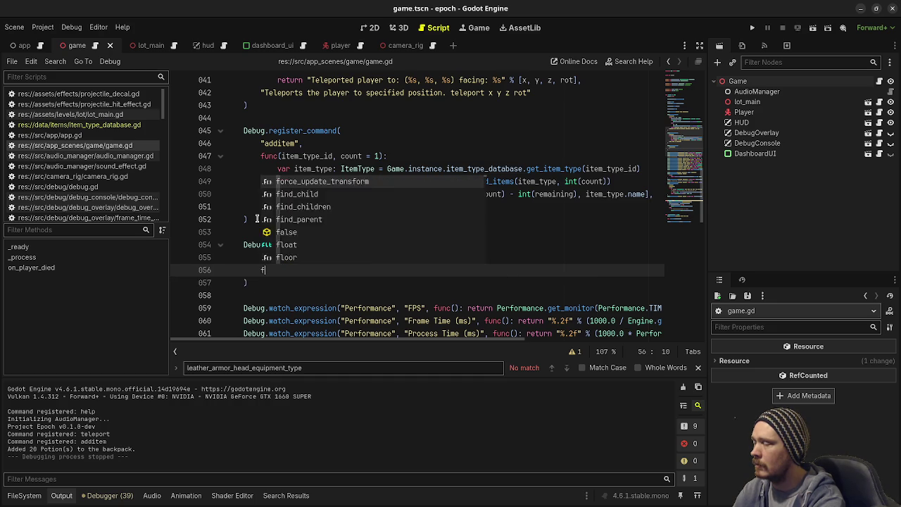
pyautogui.write('unc(')
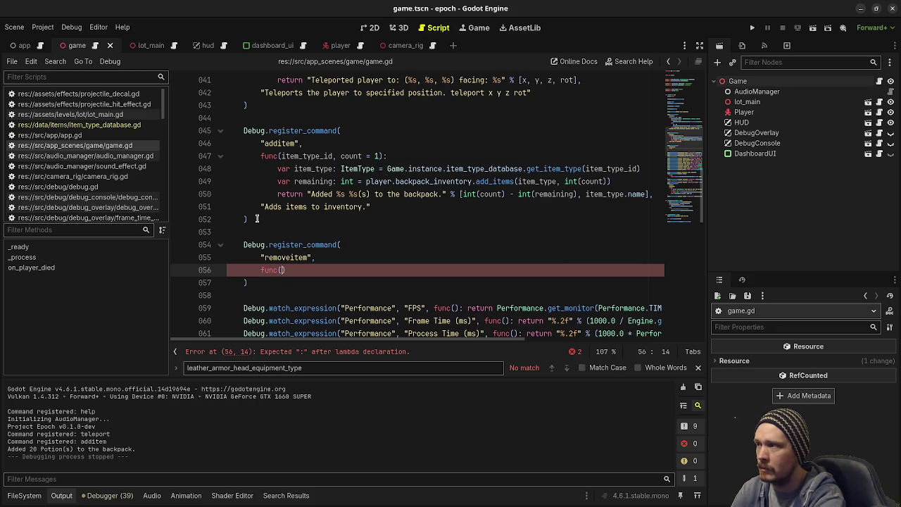
pyautogui.write('it')
pyautogui.press('BackSpace')
pyautogui.press('BackSpace')
pyautogui.write('inventory')
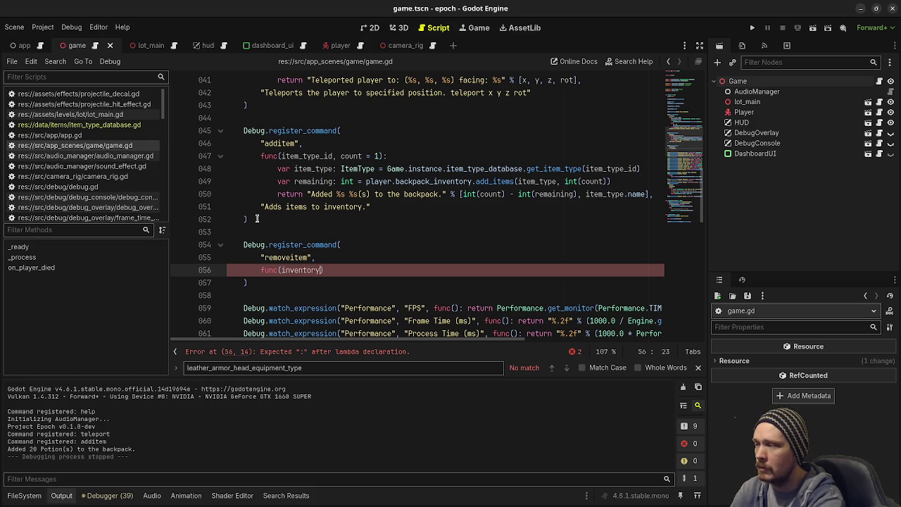
pyautogui.write('_slot')
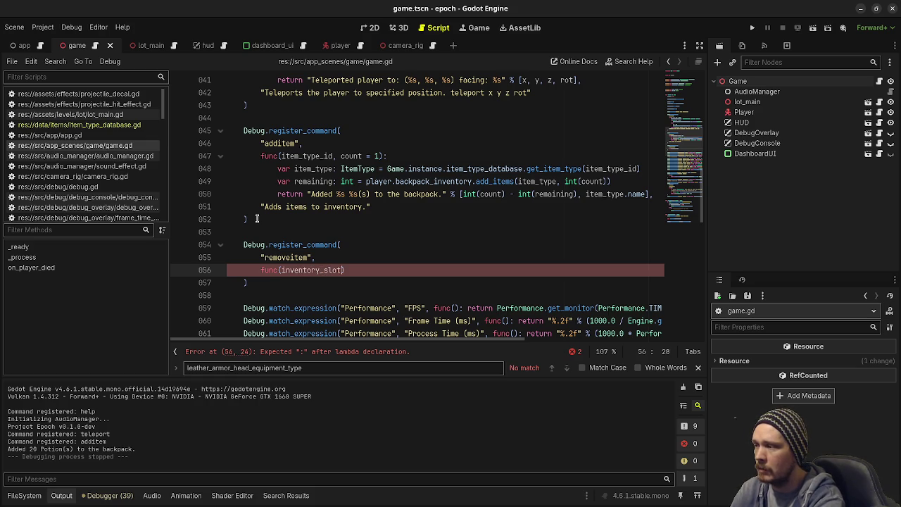
pyautogui.write('_index, ')
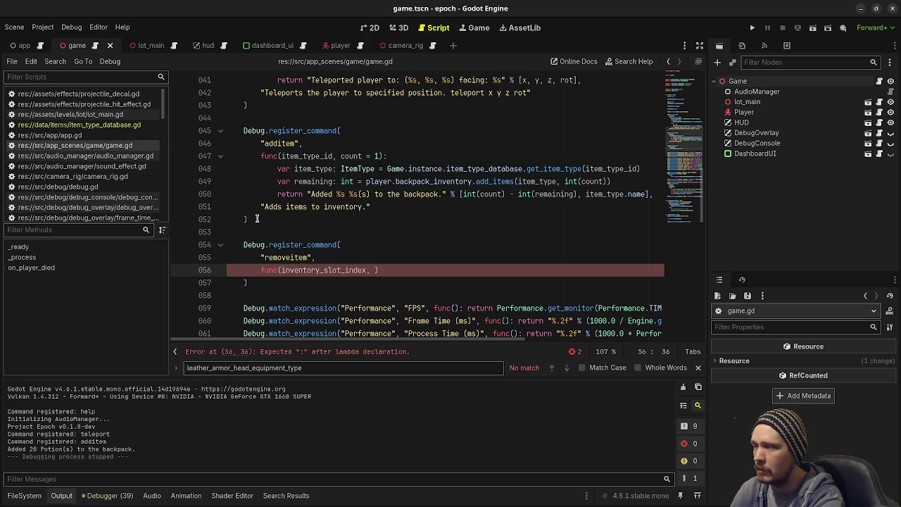
pyautogui.write('count = 1):')
pyautogui.press('Return')
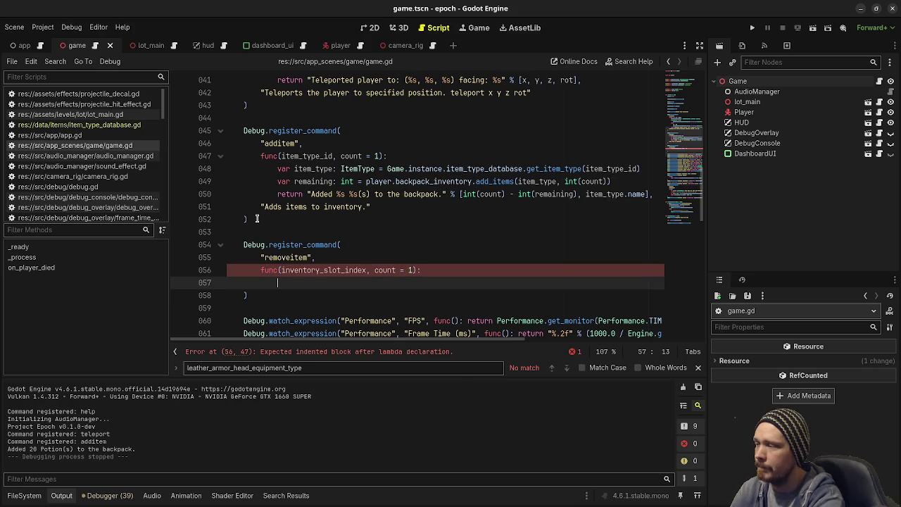
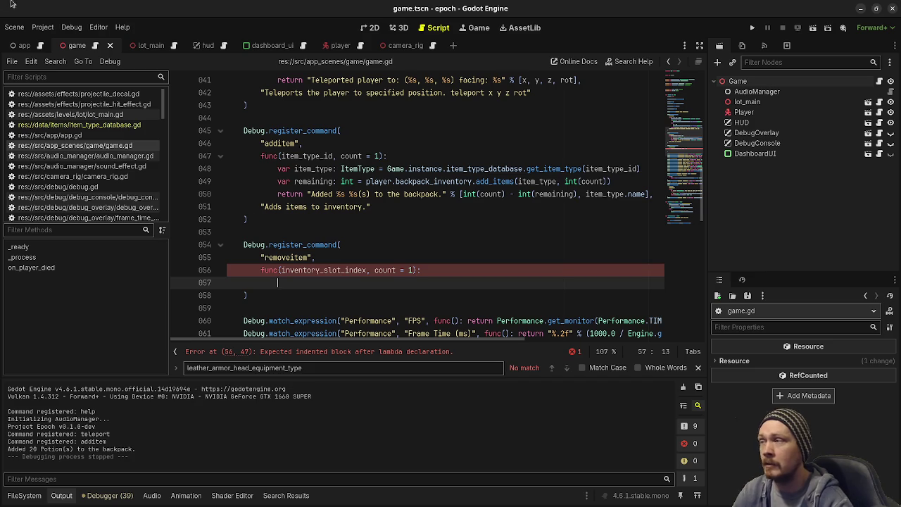
# - In player.tscn, select the CharacterBodyMotor node and open its script
pyautogui.click(340, 46)
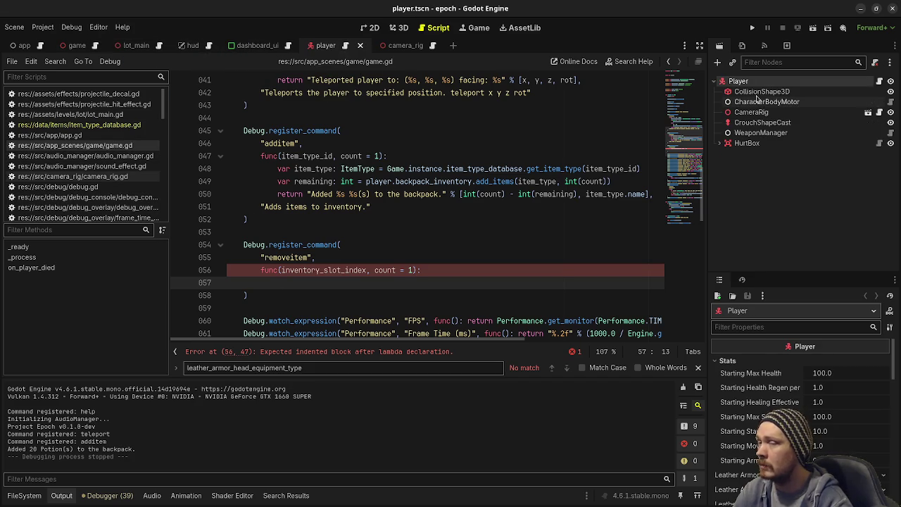
pyautogui.click(758, 103)
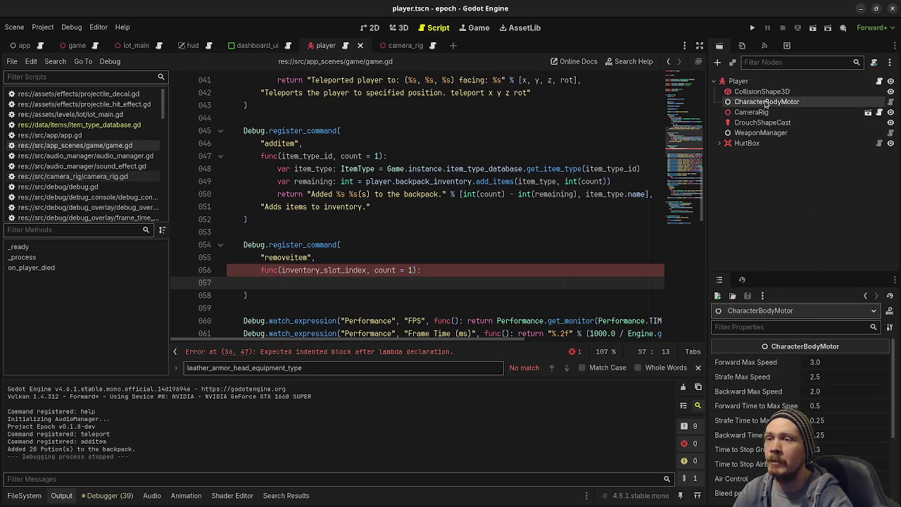
pyautogui.click(879, 102)
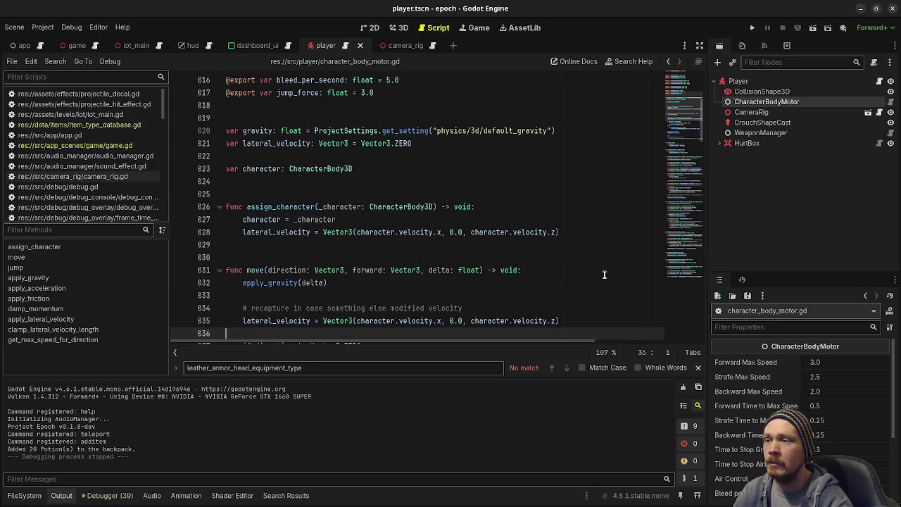
# - Skim the CharacterBodyMotor script back to its top, then return to game.gd
pyautogui.scroll(-4, 355, 198)
pyautogui.scroll(-11, 303, 192)
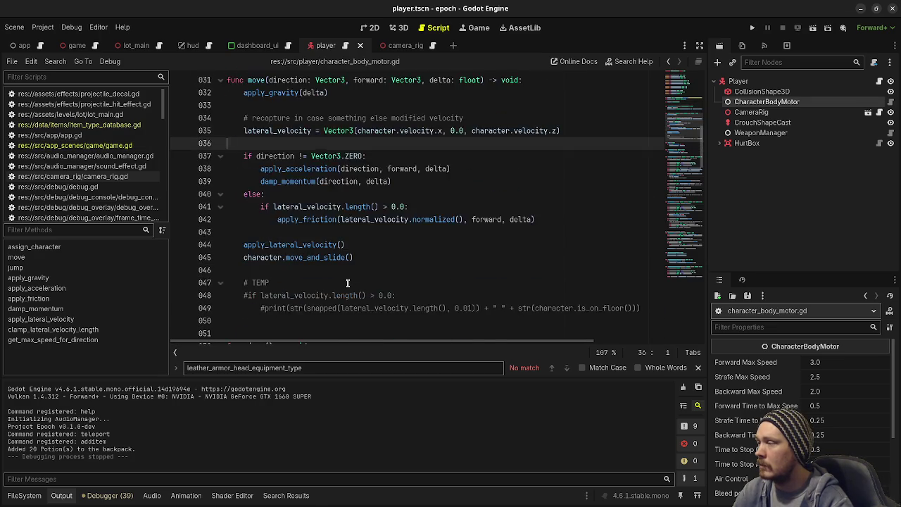
pyautogui.scroll(-4, 286, 195)
pyautogui.scroll(4, 286, 195)
pyautogui.scroll(-13, 288, 190)
pyautogui.scroll(20, 307, 171)
pyautogui.scroll(2, 308, 171)
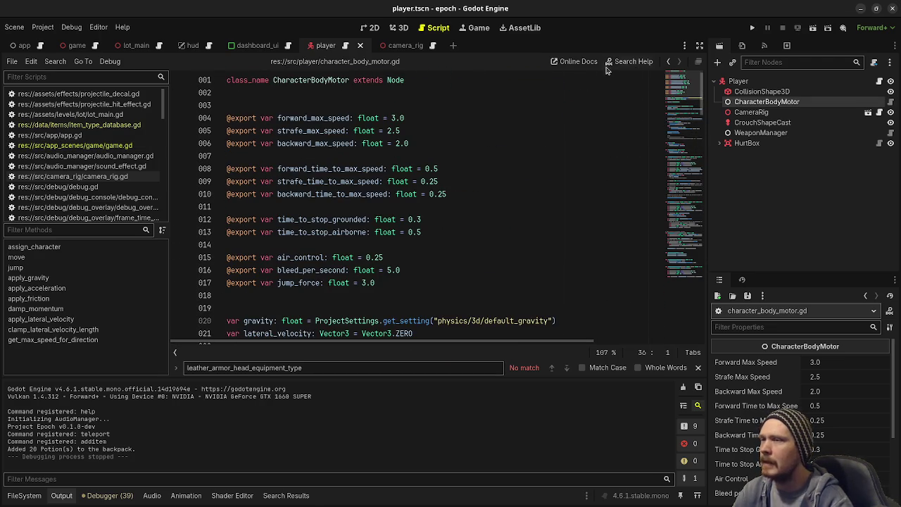
pyautogui.hotkey('ctrl', 'Home')
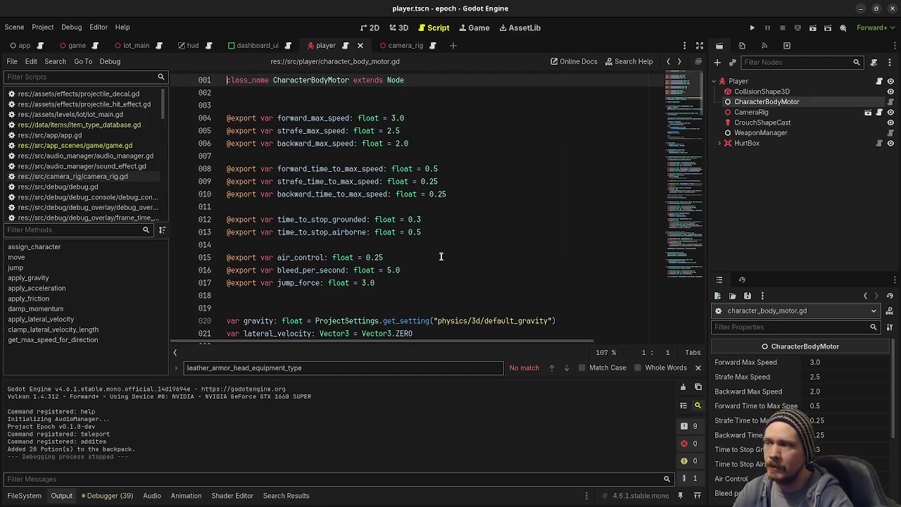
pyautogui.click(670, 63)
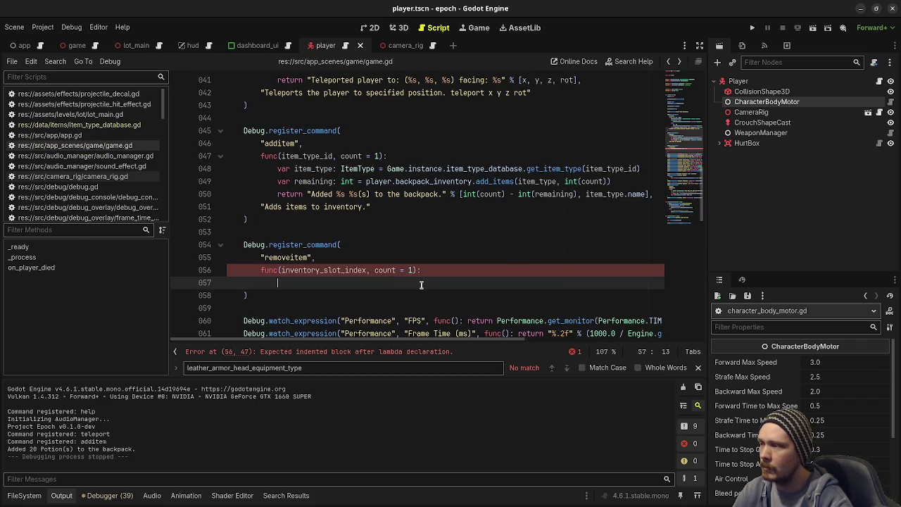
# - On line 57, store var remaining: int = player.backpack_inventory.remove_items_at(int(inventory_slot_index), int(count))
pyautogui.write('var ')
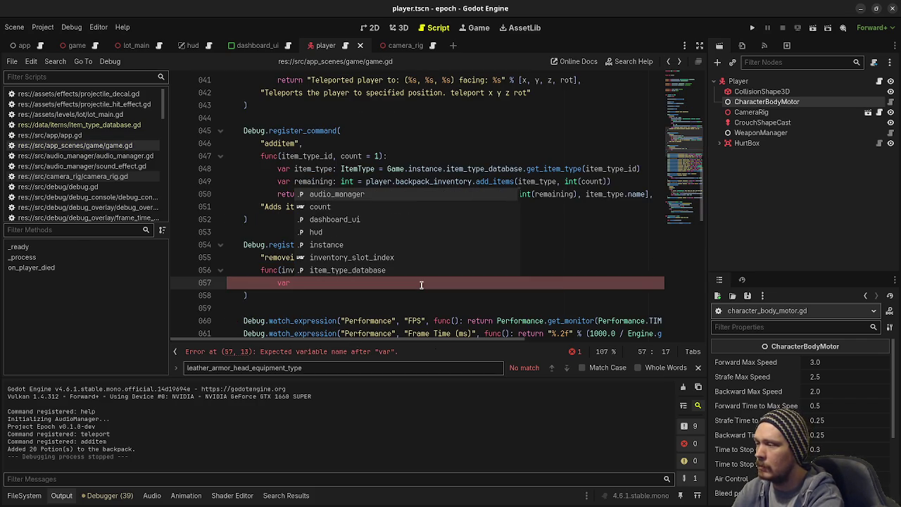
pyautogui.write('remain')
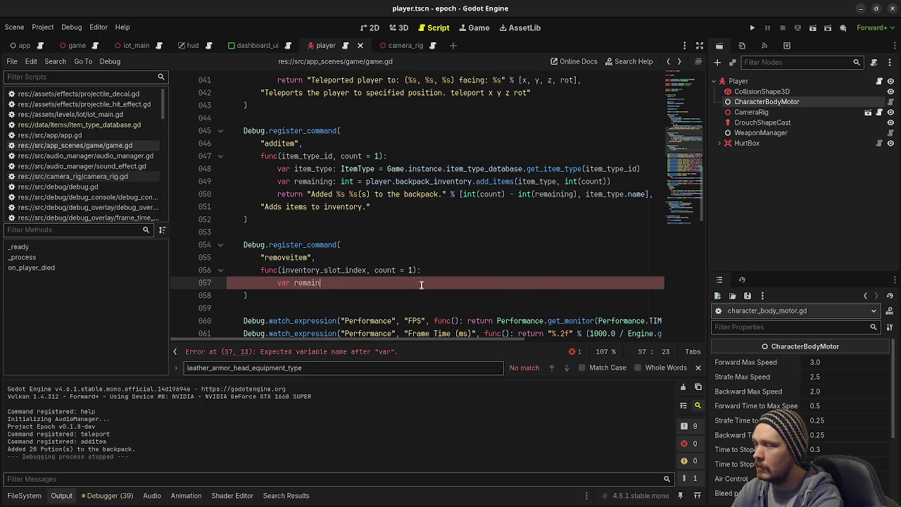
pyautogui.write('ing: int = player.backpack_inventory')
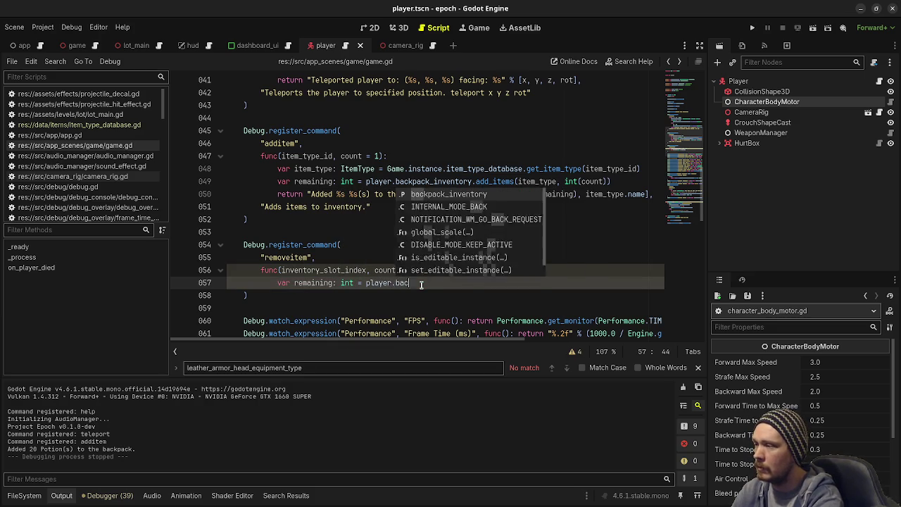
pyautogui.press('Return')
pyautogui.write('.remo')
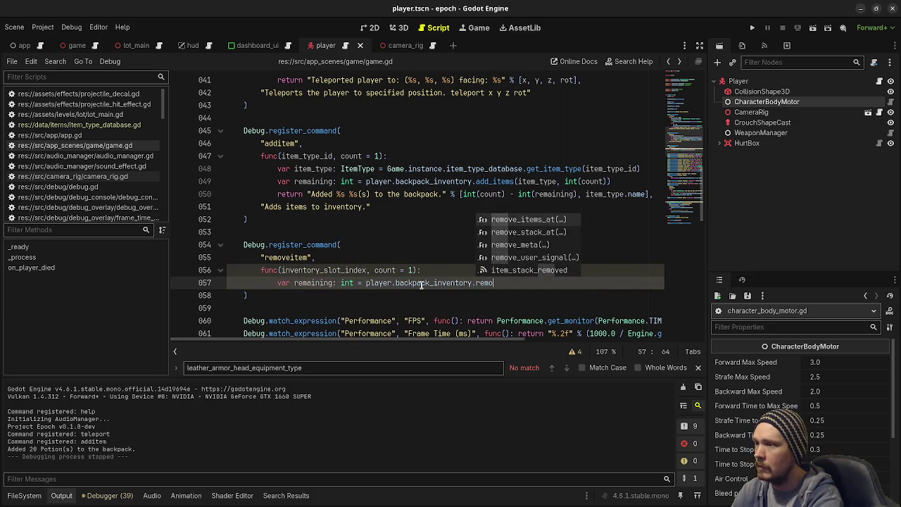
pyautogui.press('Return')
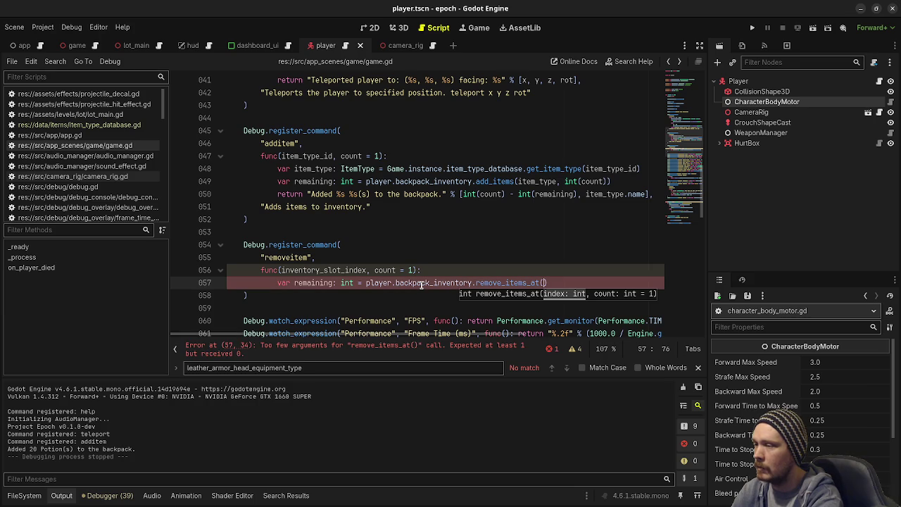
pyautogui.write('int(')
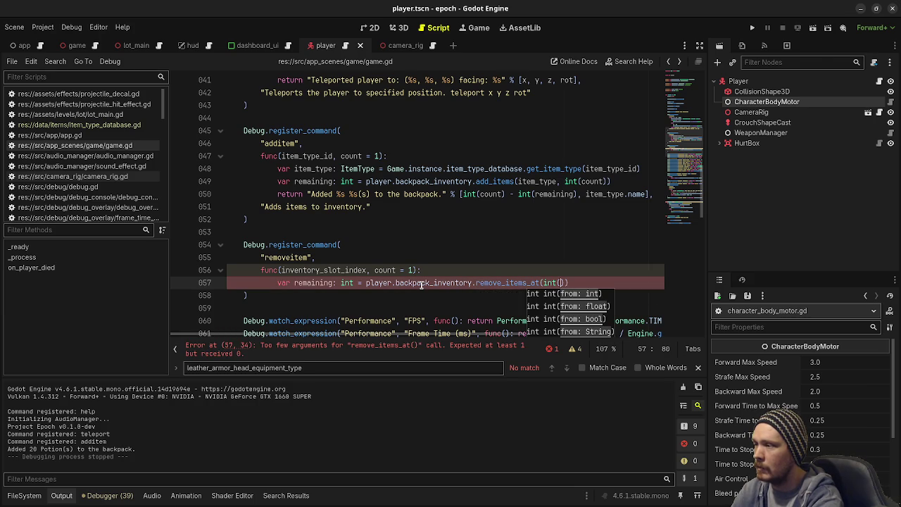
pyautogui.write('inventory_slot_index')
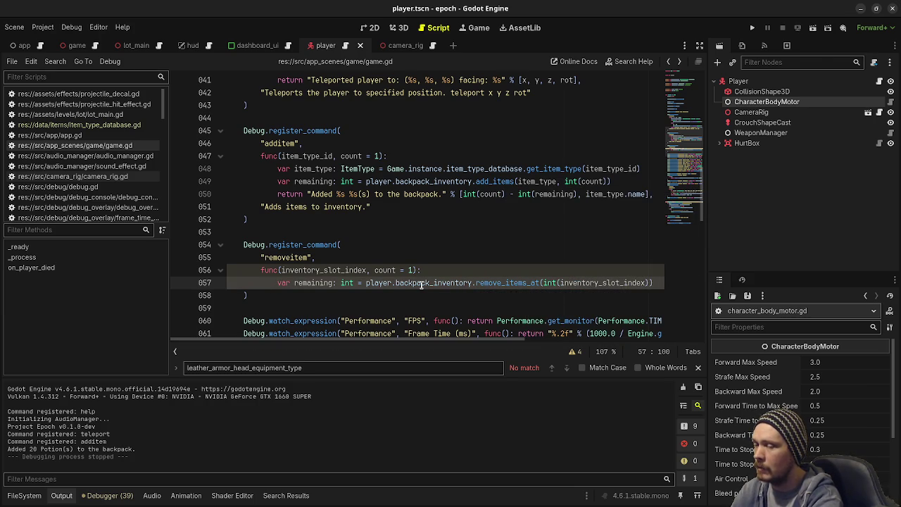
pyautogui.write('),')
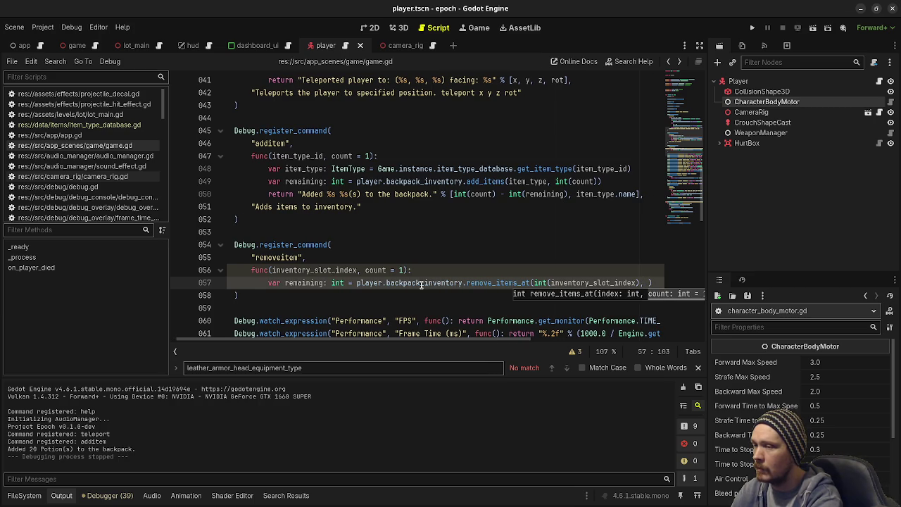
pyautogui.write('int(count))')
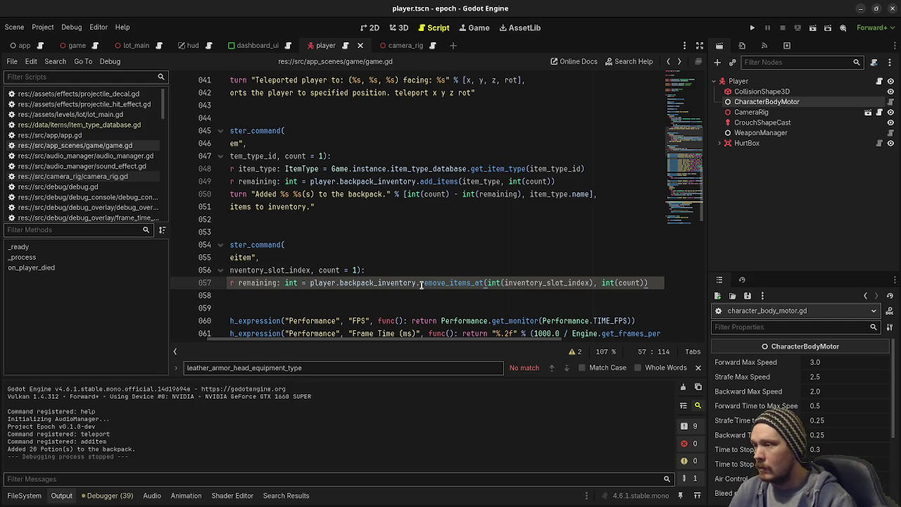
pyautogui.moveTo(446, 284)
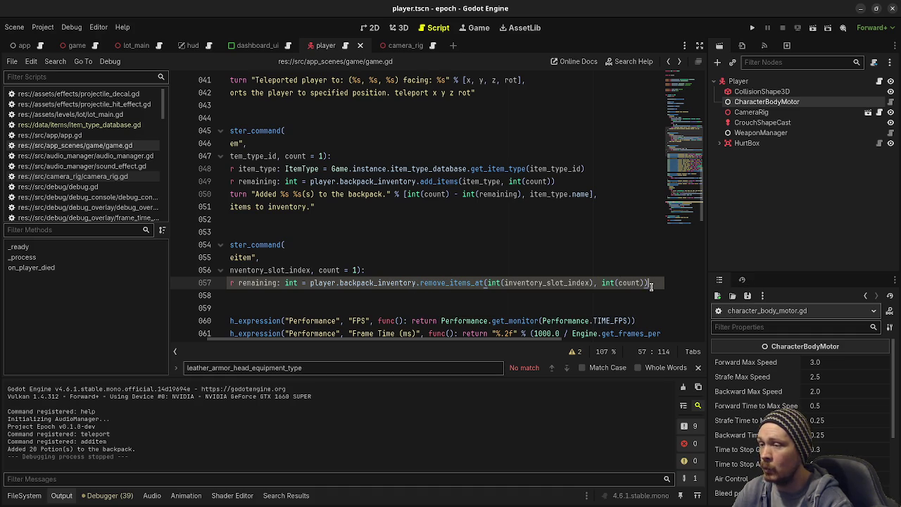
pyautogui.keyDown('ctrl'); pyautogui.click(451, 282); pyautogui.keyUp('ctrl')
pyautogui.scroll(-2, 303, 224)
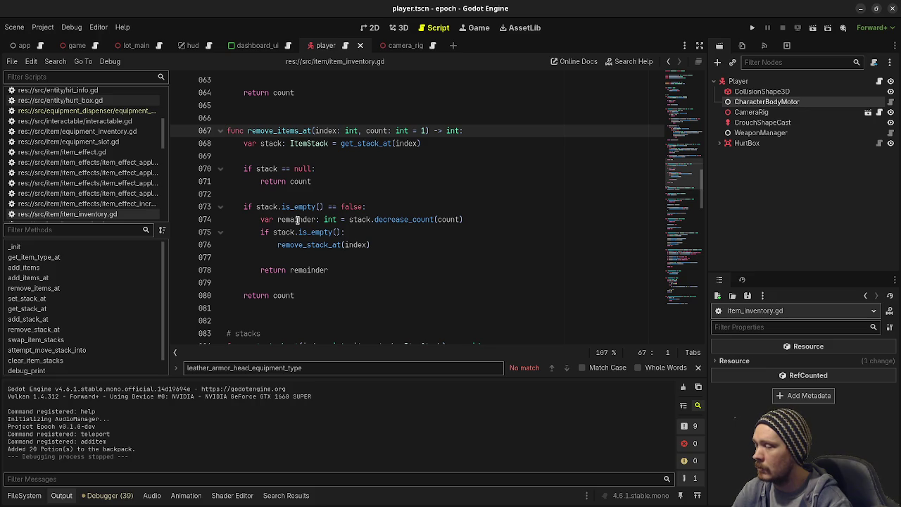
pyautogui.moveTo(298, 208)
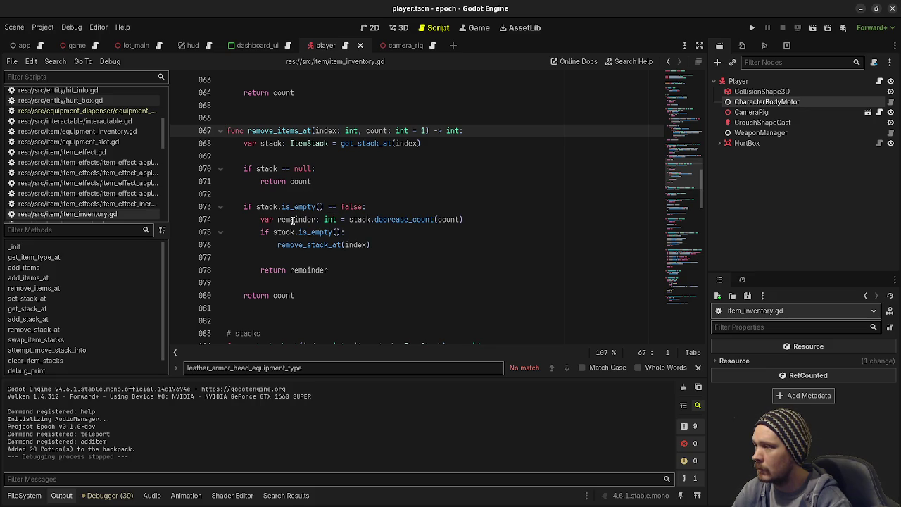
pyautogui.keyDown('ctrl'); pyautogui.click(408, 219); pyautogui.keyUp('ctrl')
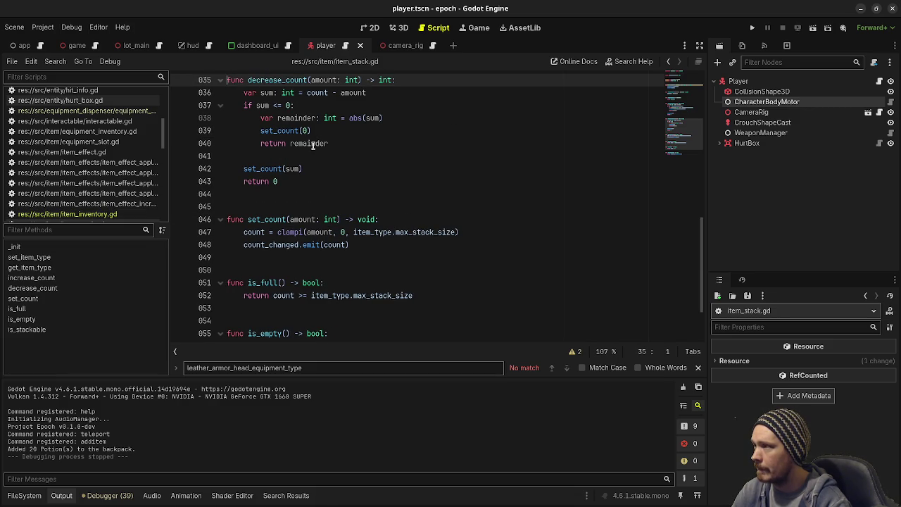
pyautogui.moveTo(364, 120)
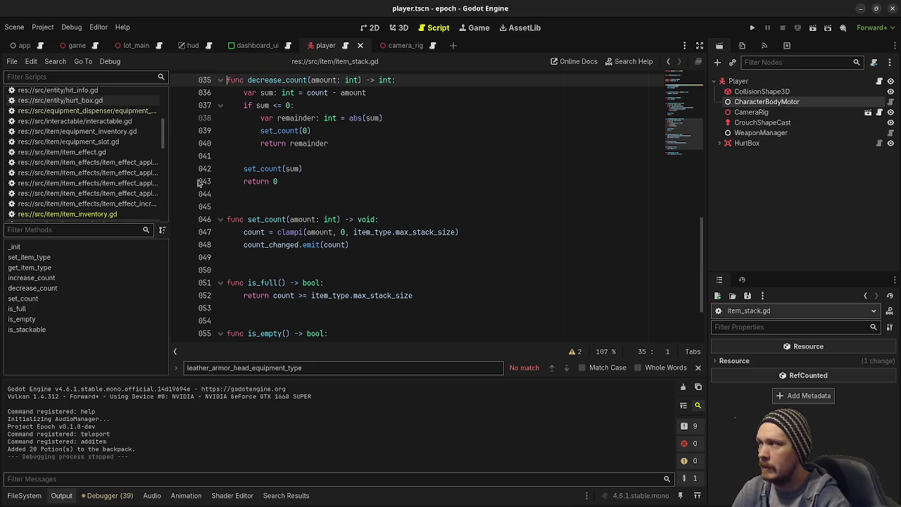
pyautogui.click(668, 62)
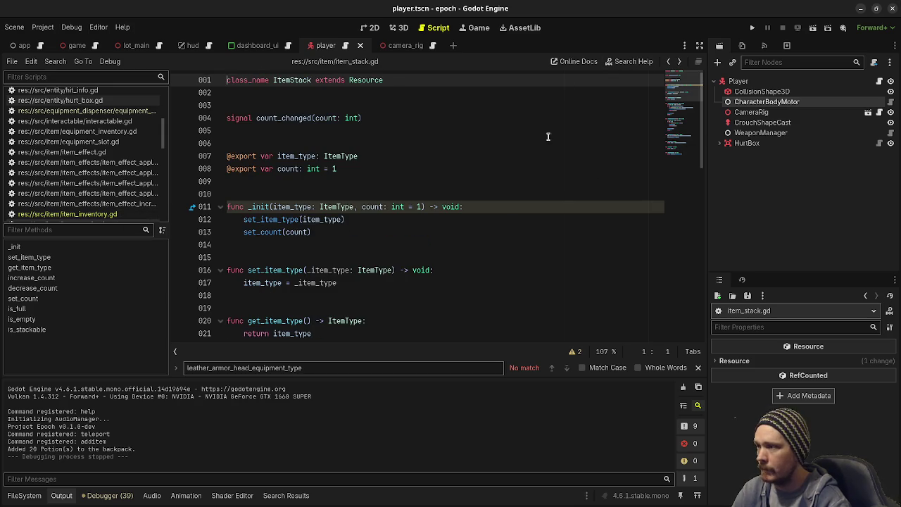
pyautogui.click(668, 61)
pyautogui.click(668, 62)
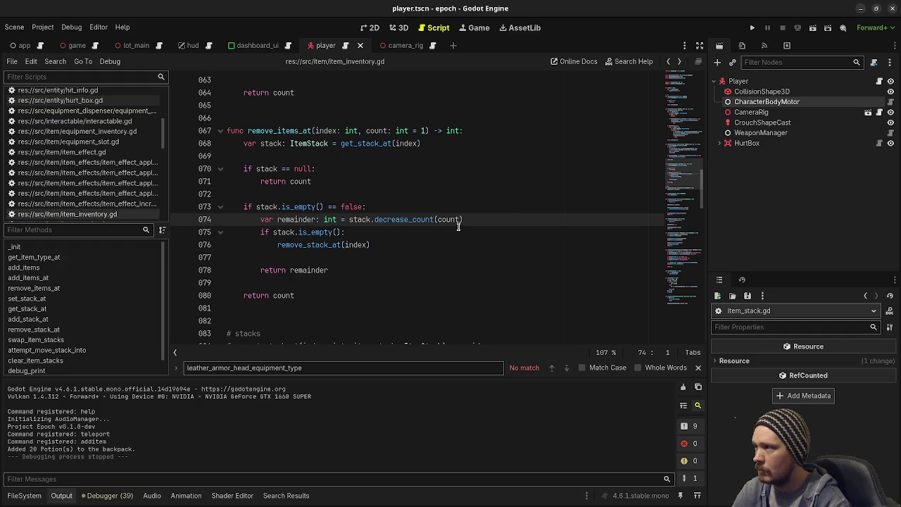
pyautogui.click(668, 62)
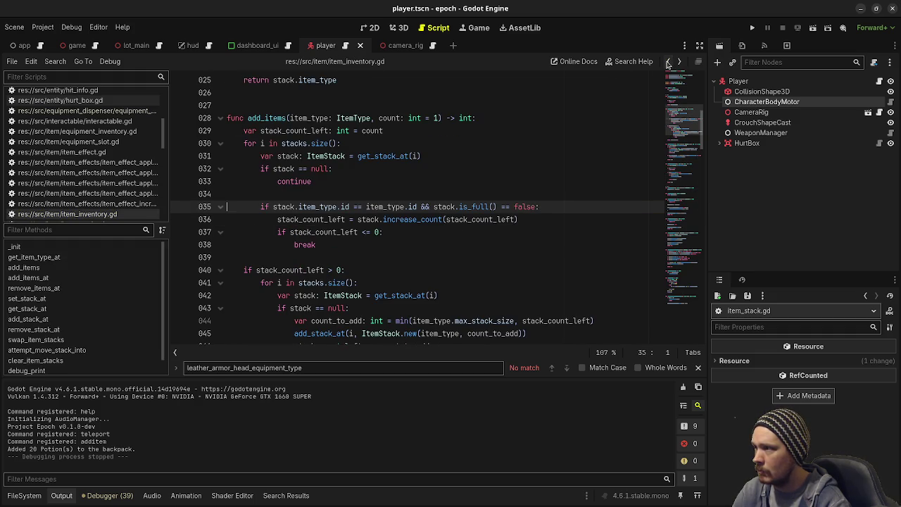
pyautogui.click(668, 61)
pyautogui.scroll(4, 124, 173)
pyautogui.click(105, 145)
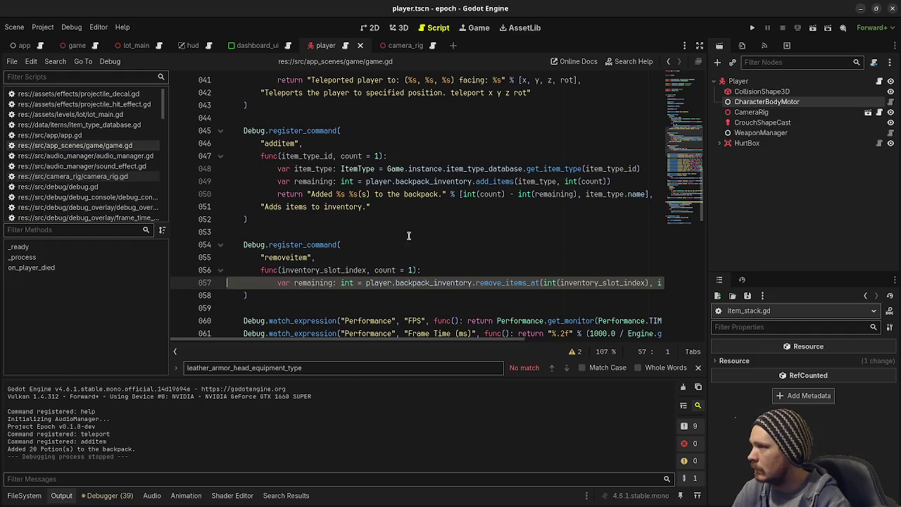
# - Return "Removed %s %s(s) from the backpack." formatted with int(count) - int(remaining)
pyautogui.click(698, 62)
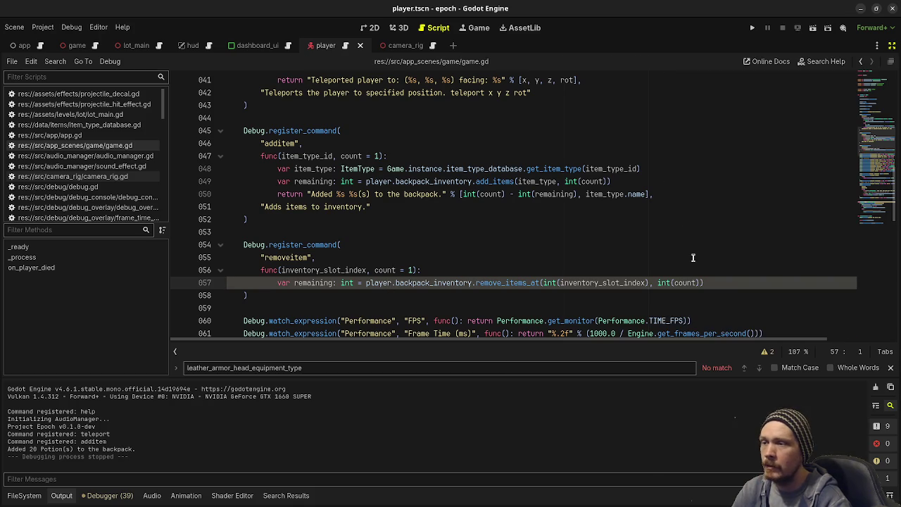
pyautogui.click(716, 276)
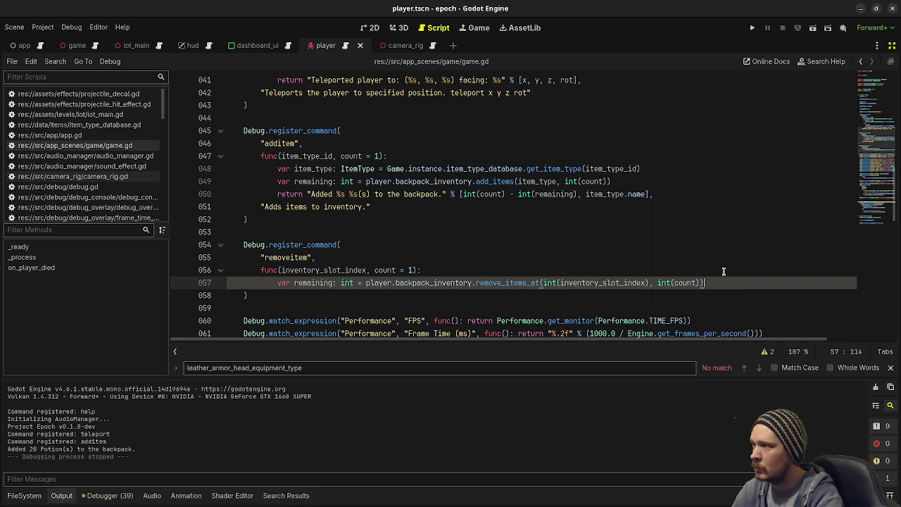
pyautogui.press('Return')
pyautogui.write('return "')
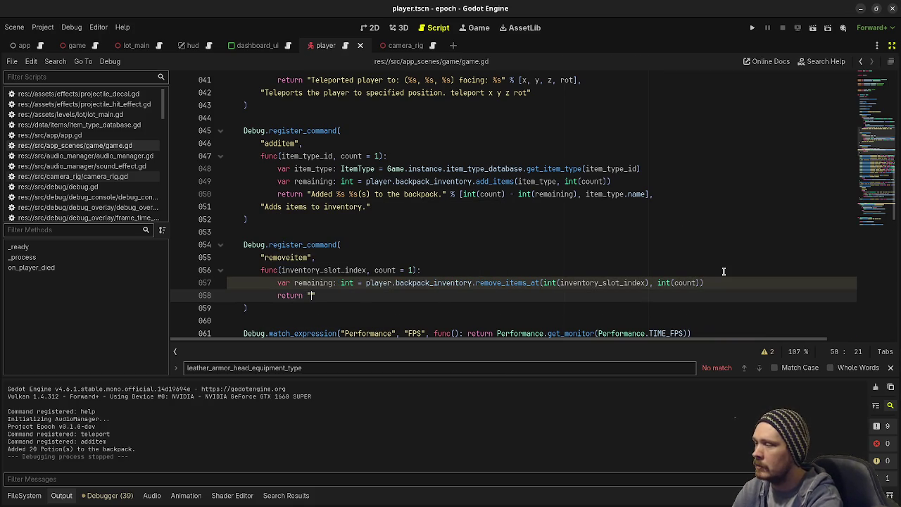
pyautogui.write('Removed %')
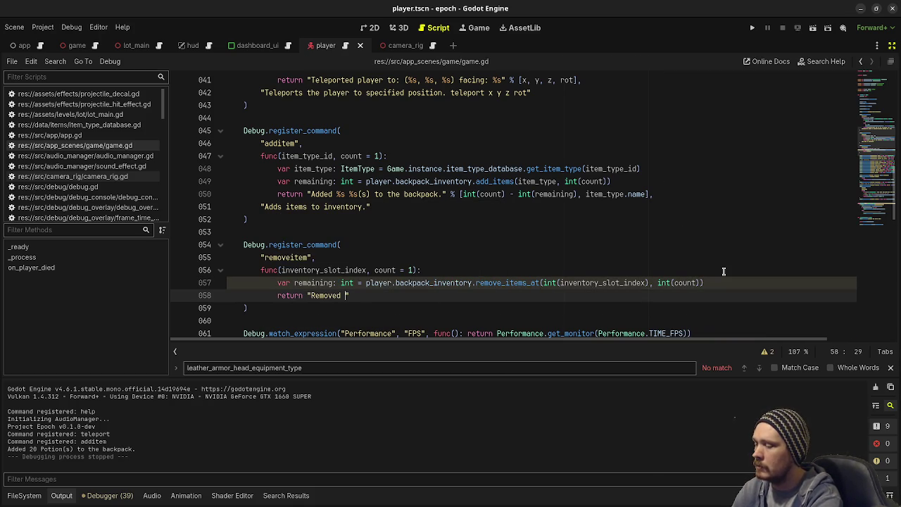
pyautogui.write('s ')
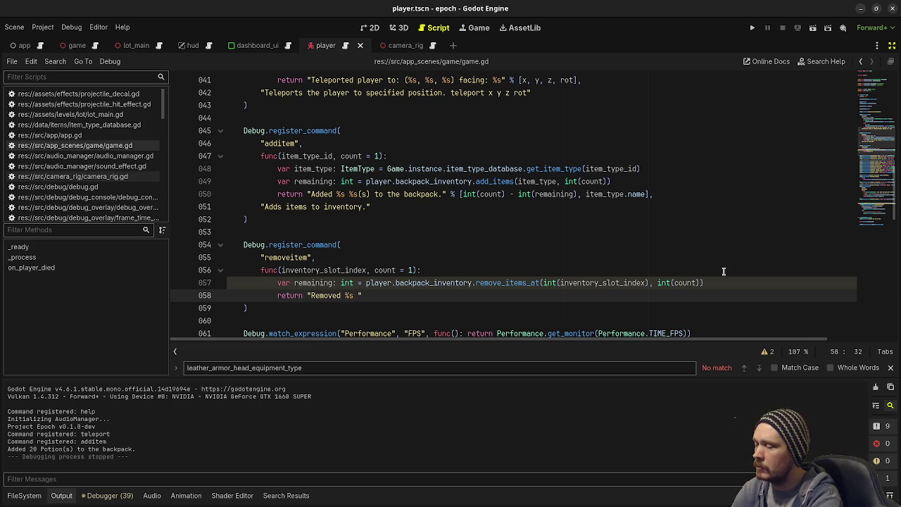
pyautogui.write('%s')
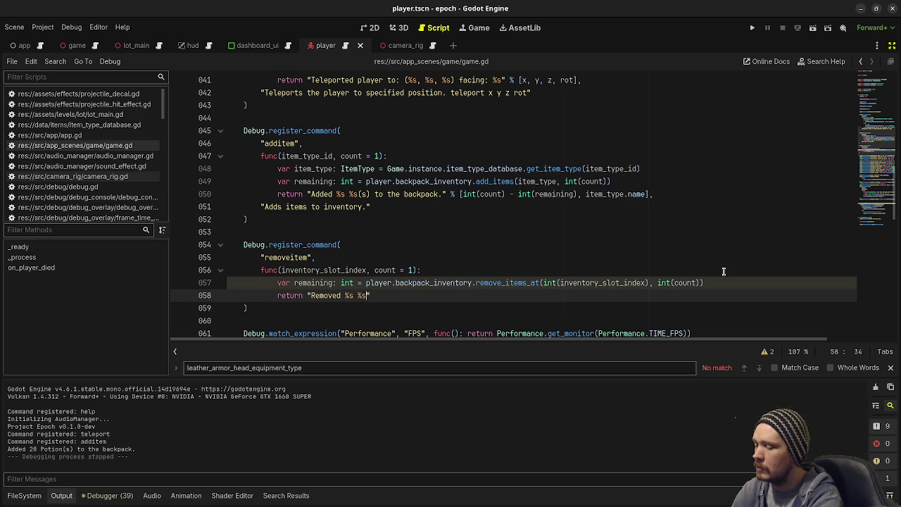
pyautogui.write('(s)')
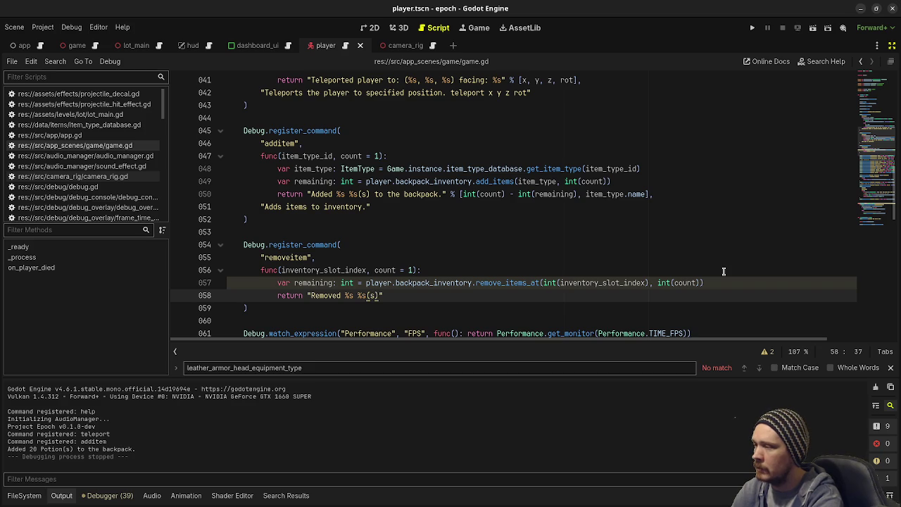
pyautogui.write(' from the back')
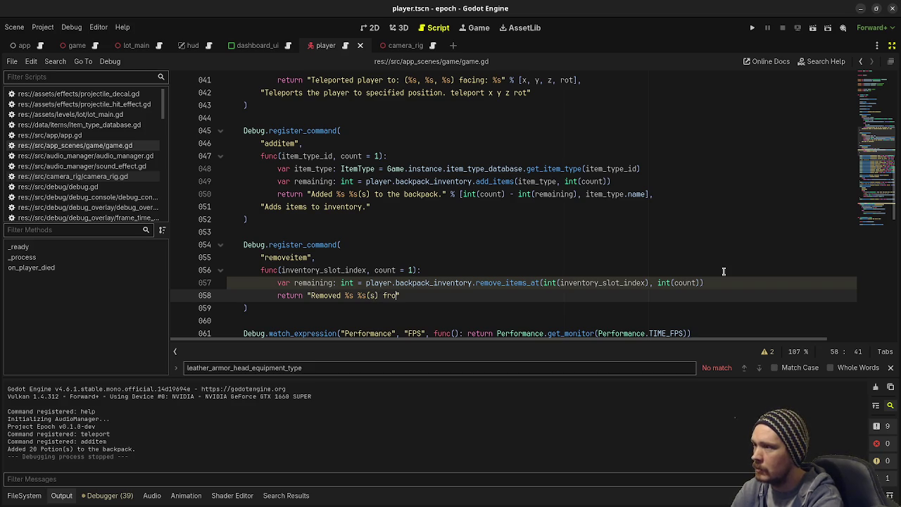
pyautogui.write('pack.')
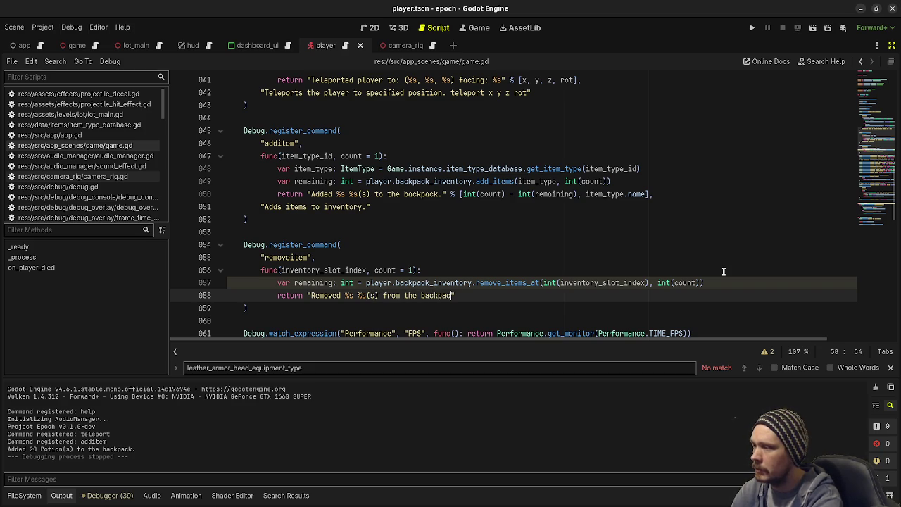
pyautogui.write('% [i')
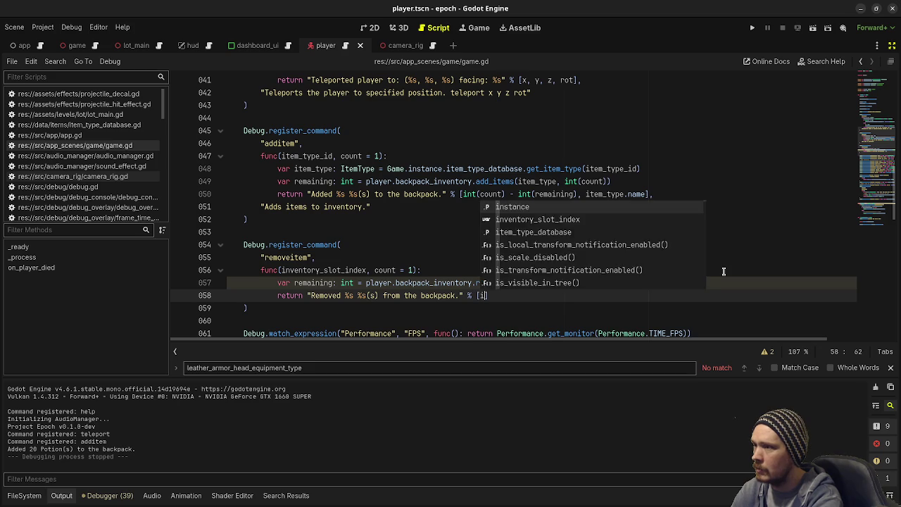
pyautogui.write('nt(')
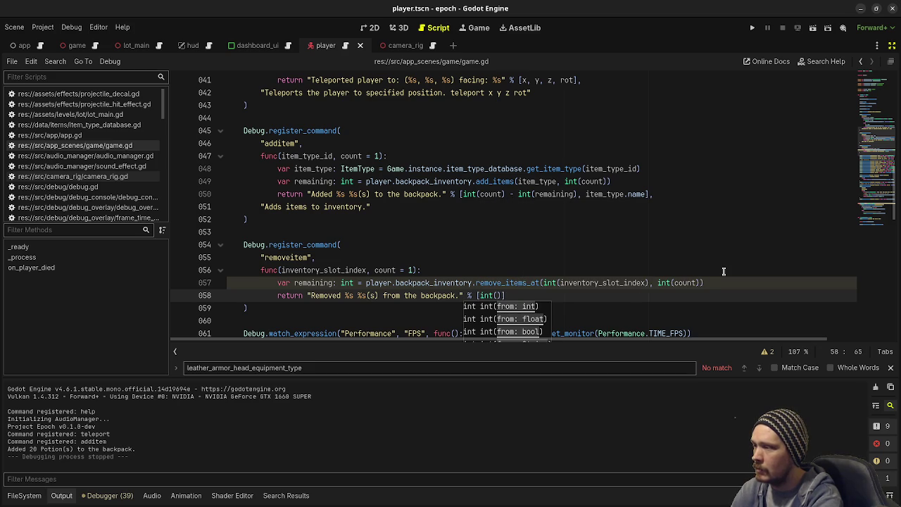
pyautogui.write('i')
pyautogui.press('BackSpace')
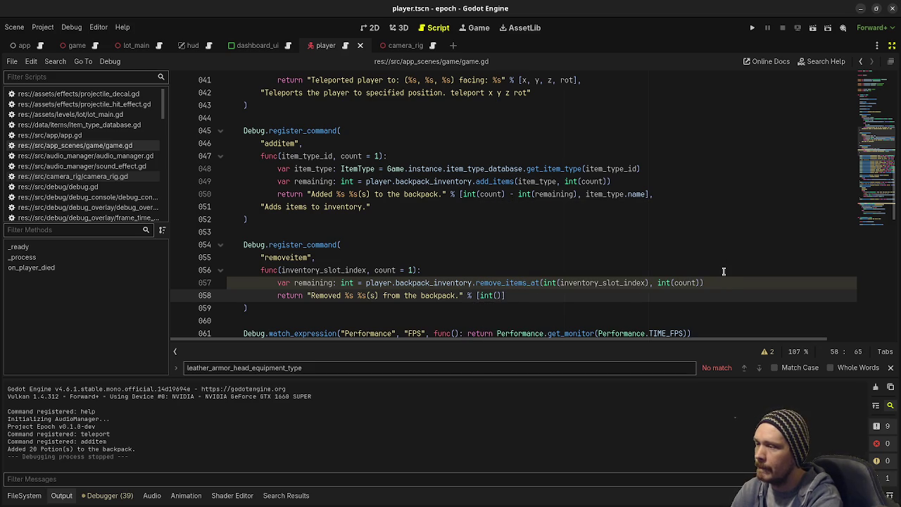
pyautogui.write('count)')
pyautogui.write(' - ')
pyautogui.write('int(remaining')
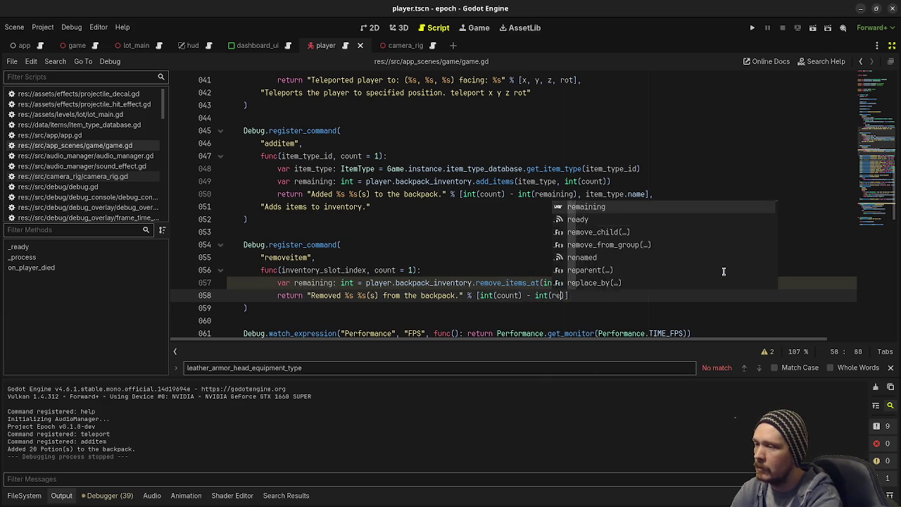
pyautogui.write(')')
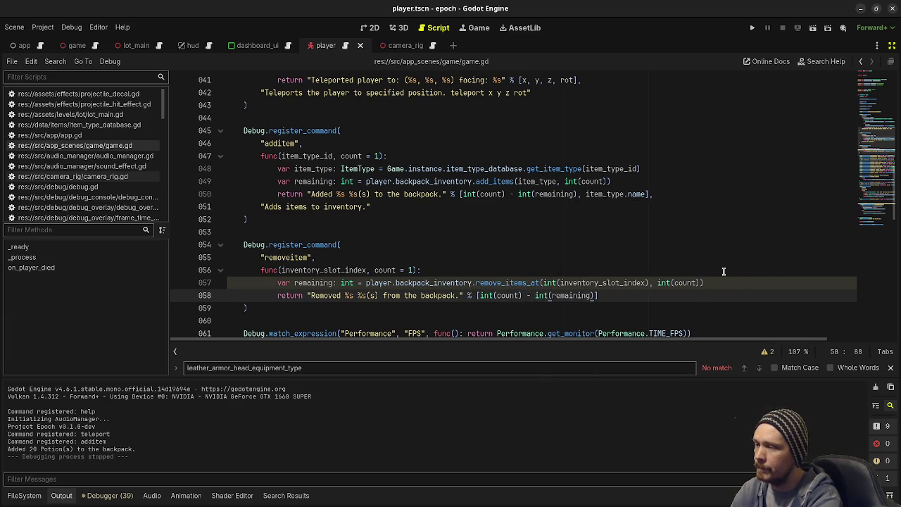
pyautogui.write(',')
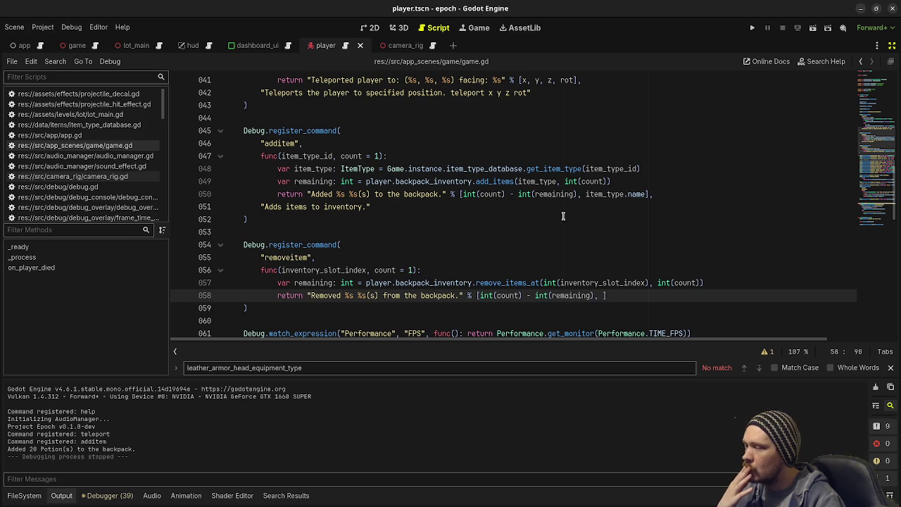
pyautogui.click(445, 271)
# - Add var item_type: ItemType = player.backpack_inventory.get_item_type_at(int(inventory_slot_index)) below the func line
pyautogui.press('Return')
pyautogui.write('var ')
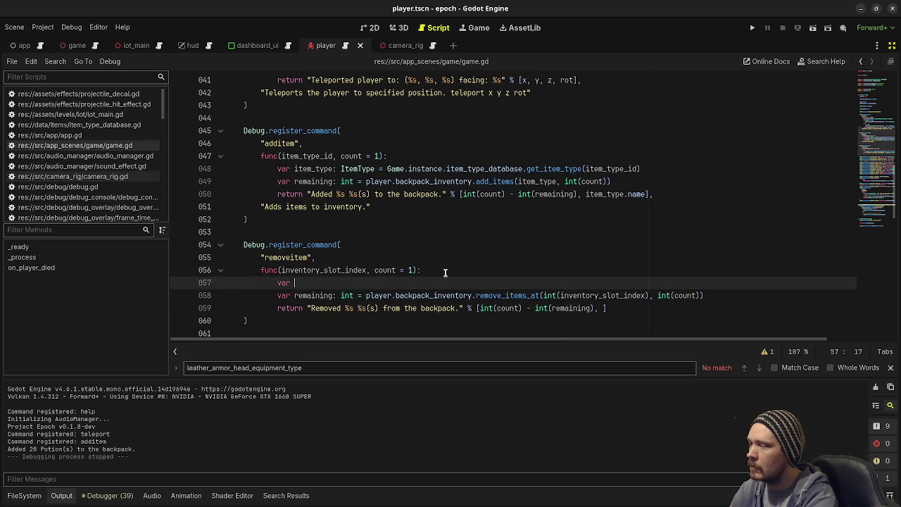
pyautogui.write('item_type: i')
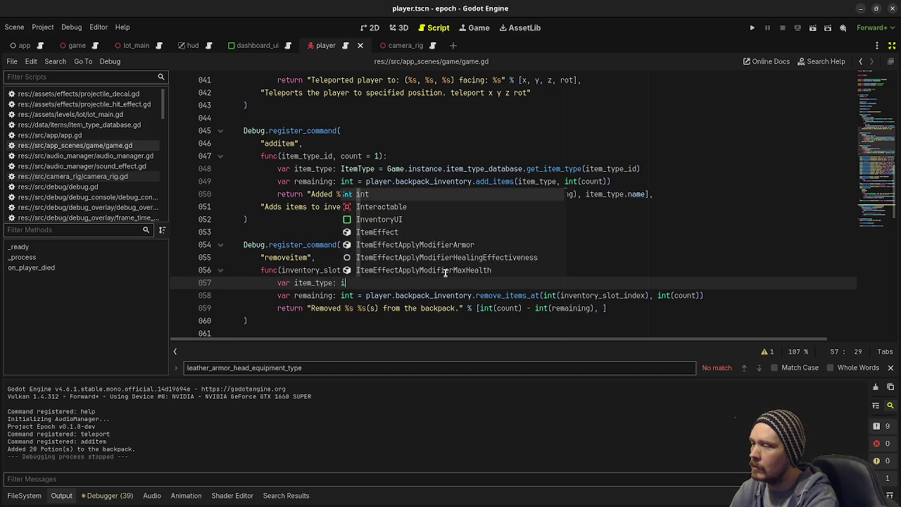
pyautogui.write('nt = player.backpack_inventory')
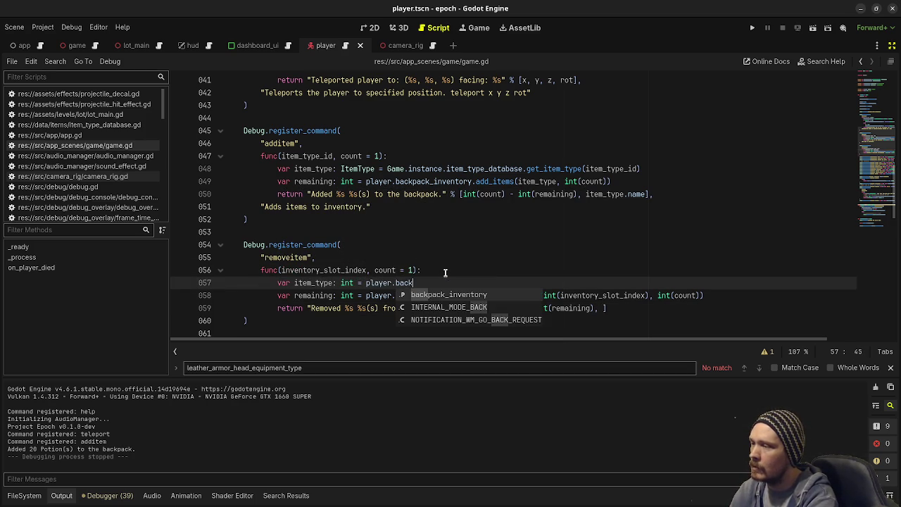
pyautogui.press('Return')
pyautogui.write('.get_item')
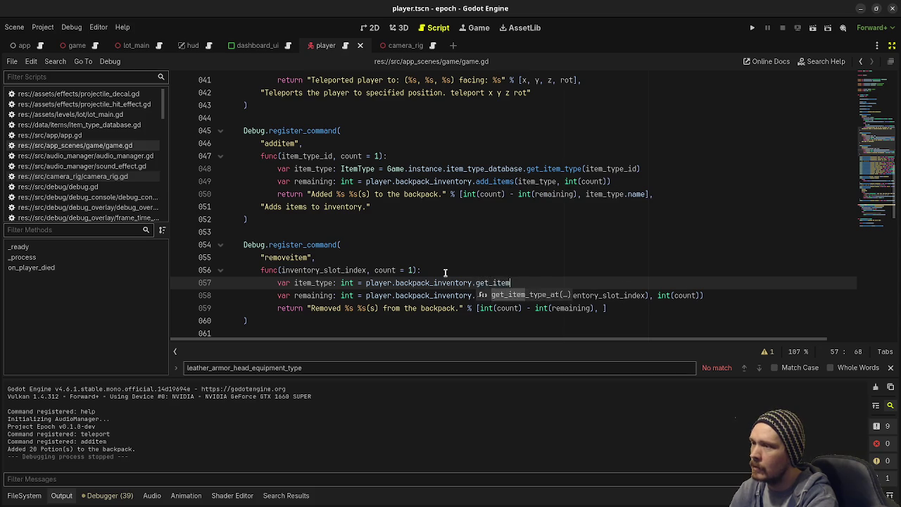
pyautogui.press('Return')
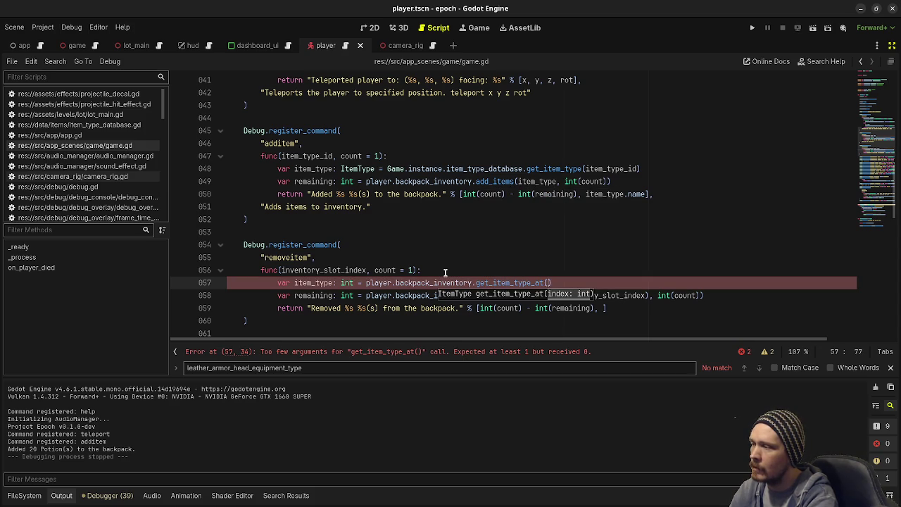
pyautogui.write('int(inventory_slot_index')
pyautogui.doubleClick(347, 282)
pyautogui.write('ItemT')
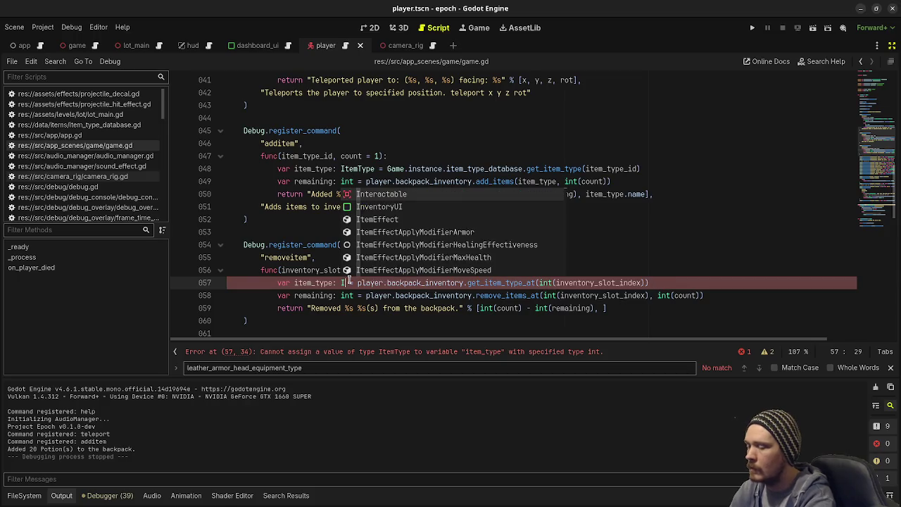
pyautogui.write('ype')
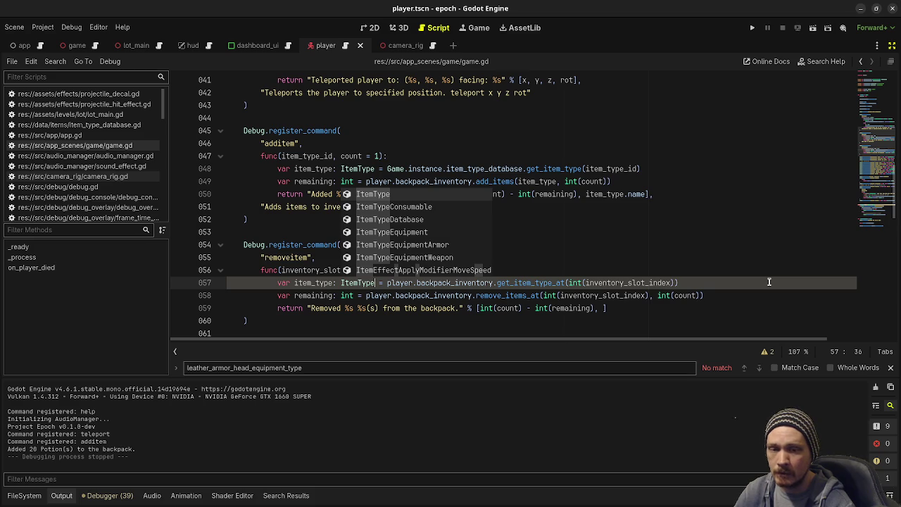
pyautogui.click(617, 235)
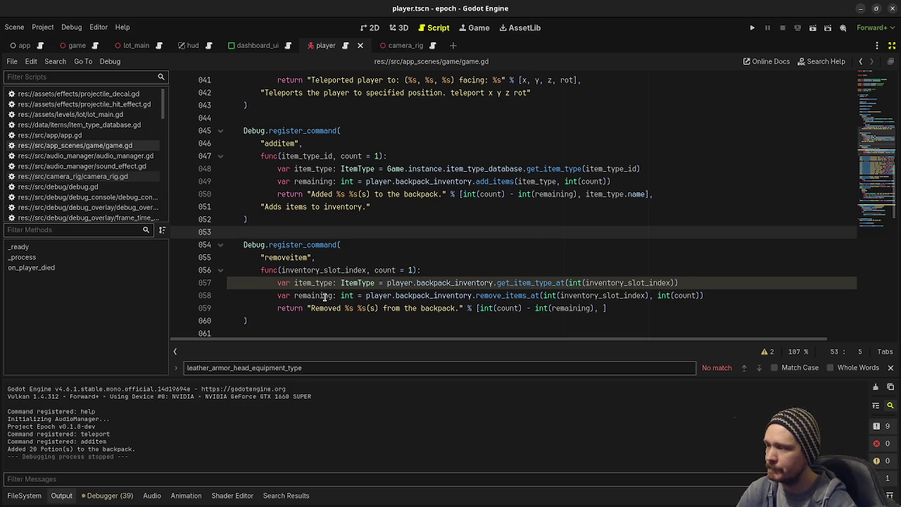
pyautogui.click(303, 244)
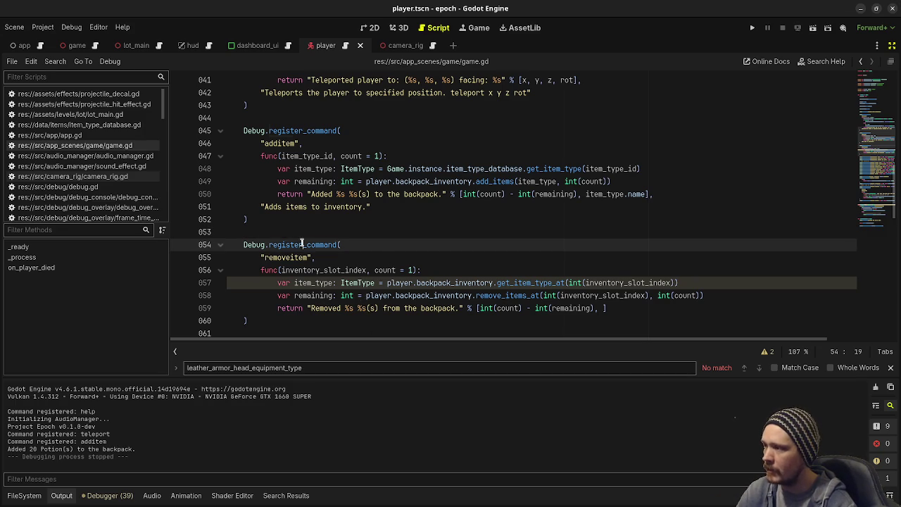
pyautogui.click(264, 245)
pyautogui.click(305, 245)
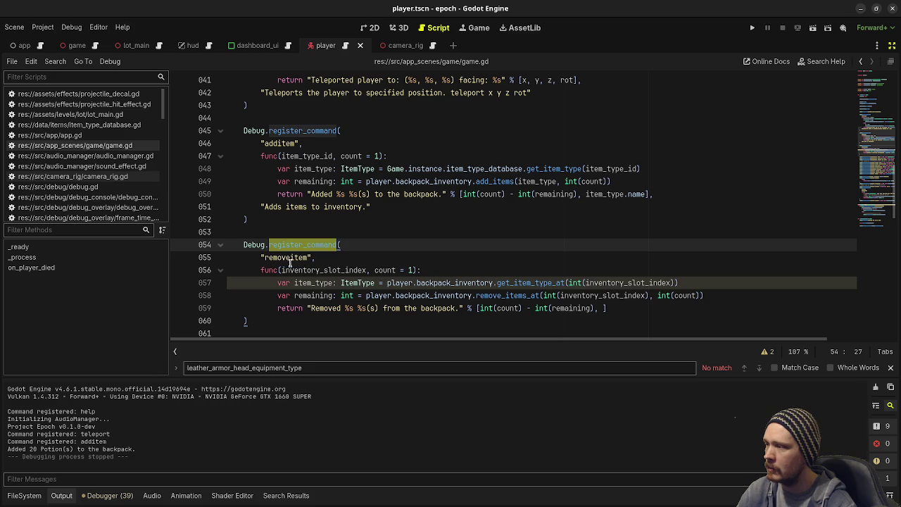
pyautogui.doubleClick(290, 258)
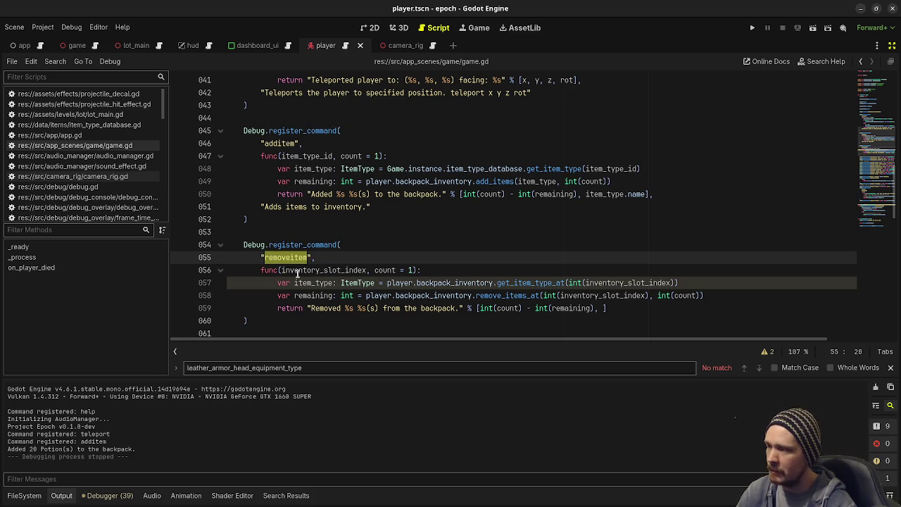
pyautogui.moveTo(262, 269)
pyautogui.mouseDown()
pyautogui.moveTo(423, 275)
pyautogui.moveTo(535, 310)
pyautogui.moveTo(648, 314)
pyautogui.moveTo(640, 321)
pyautogui.mouseUp()
pyautogui.click(646, 323)
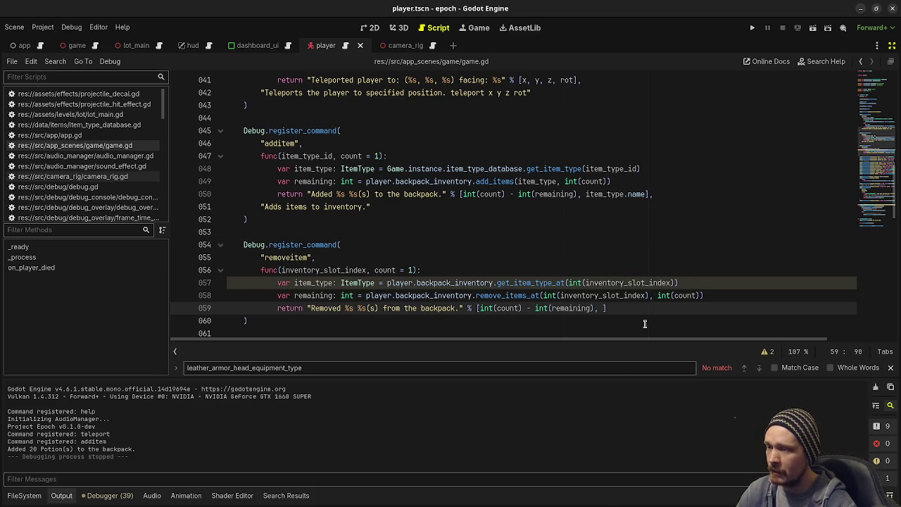
pyautogui.write('item')
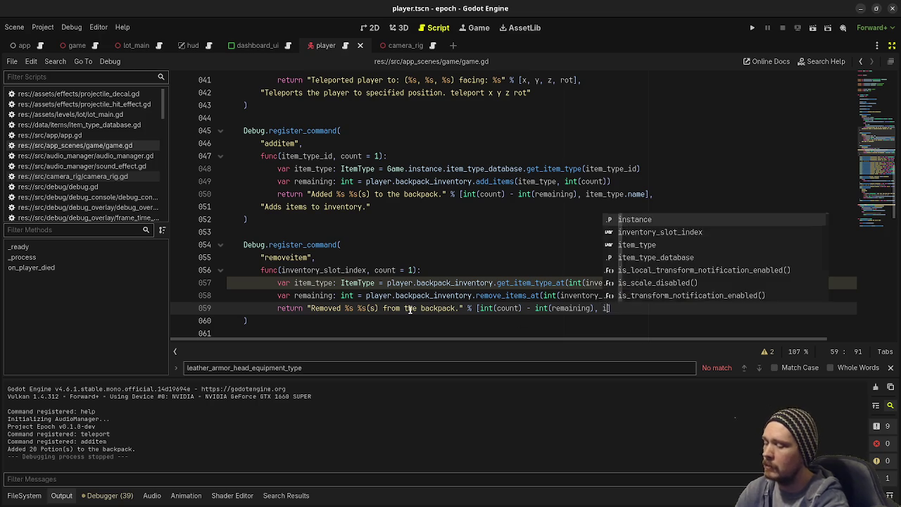
pyautogui.write('_type.name')
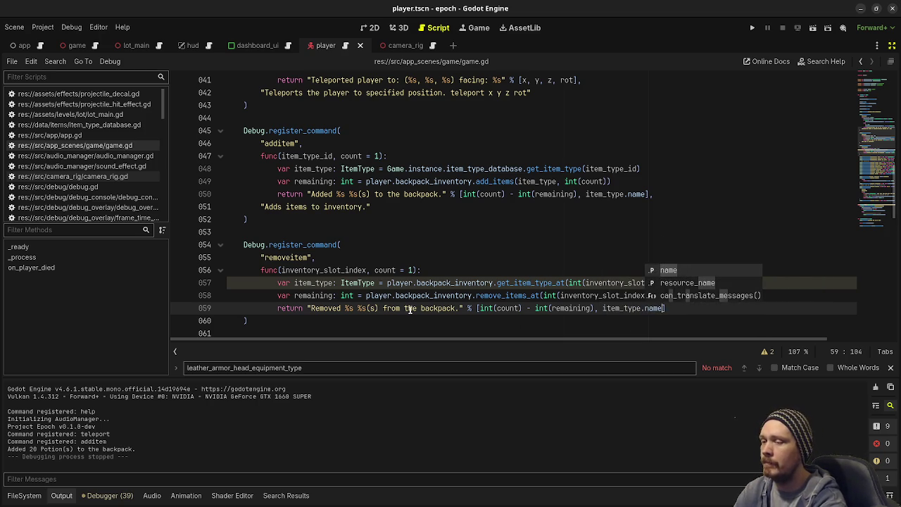
pyautogui.write(']')
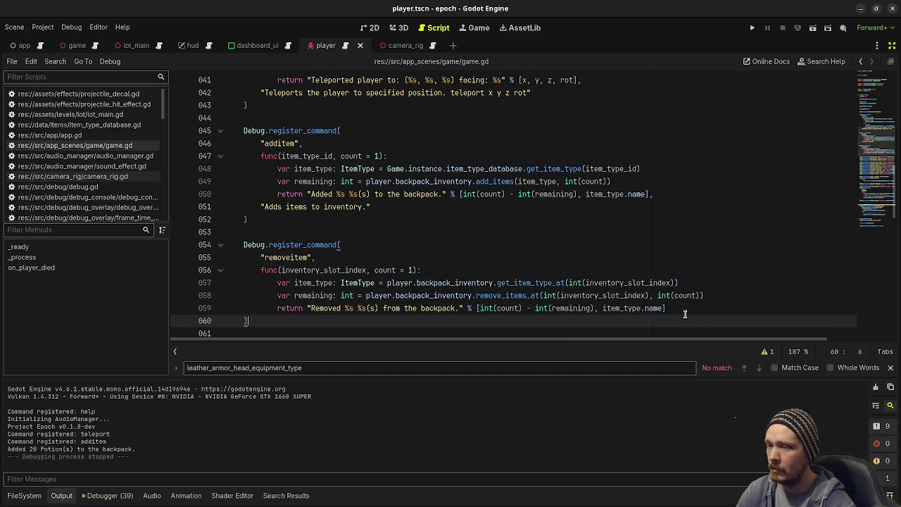
# - Give the removeitem command the description "Removes items from backpack."
pyautogui.press('Return')
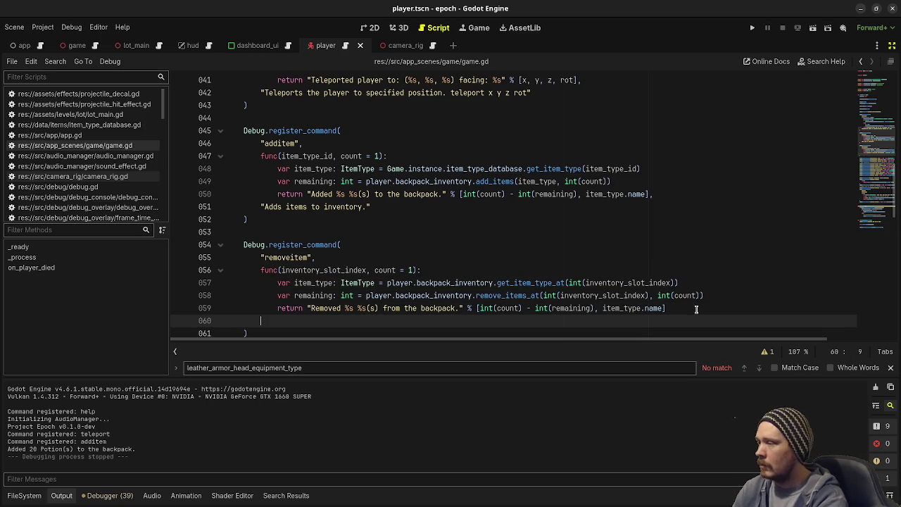
pyautogui.press('BackSpace')
pyautogui.write(',')
pyautogui.press('Return')
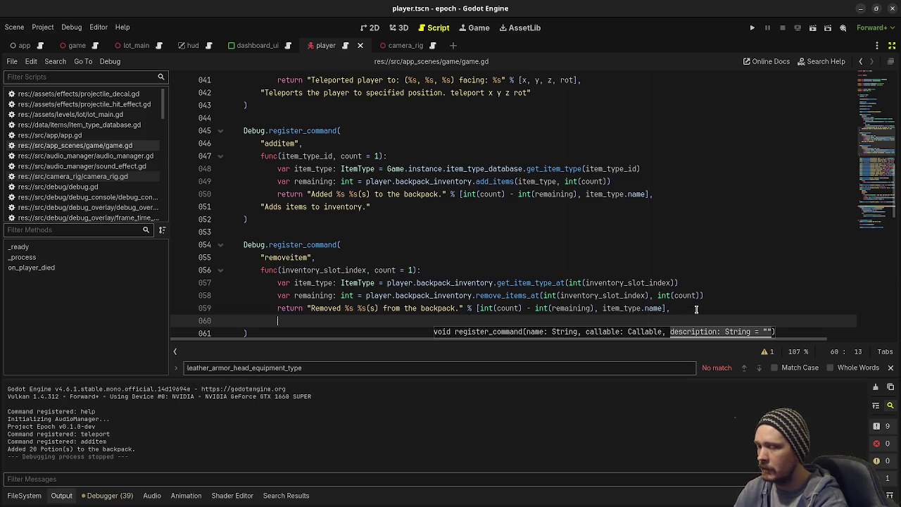
pyautogui.write('"Removes items from inventory.')
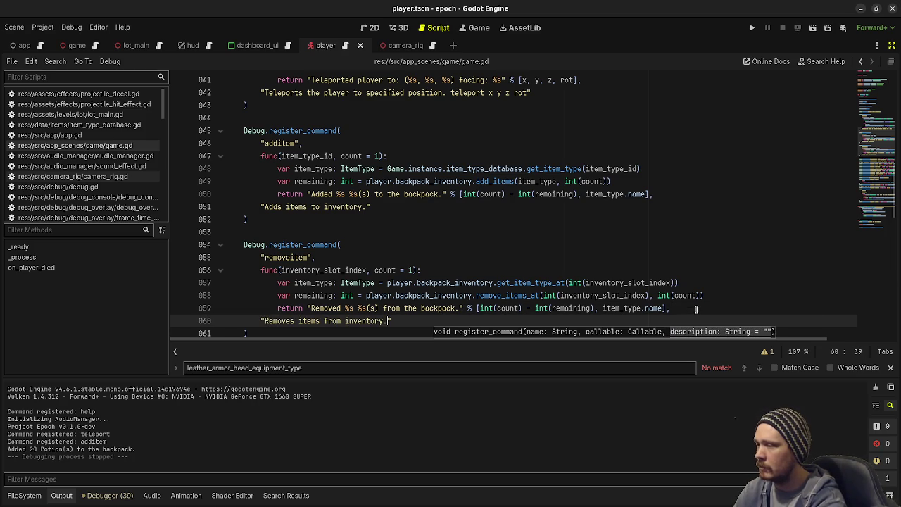
pyautogui.press('BackSpace')
pyautogui.press('BackSpace')
pyautogui.press('BackSpace')
pyautogui.write('backpack.')
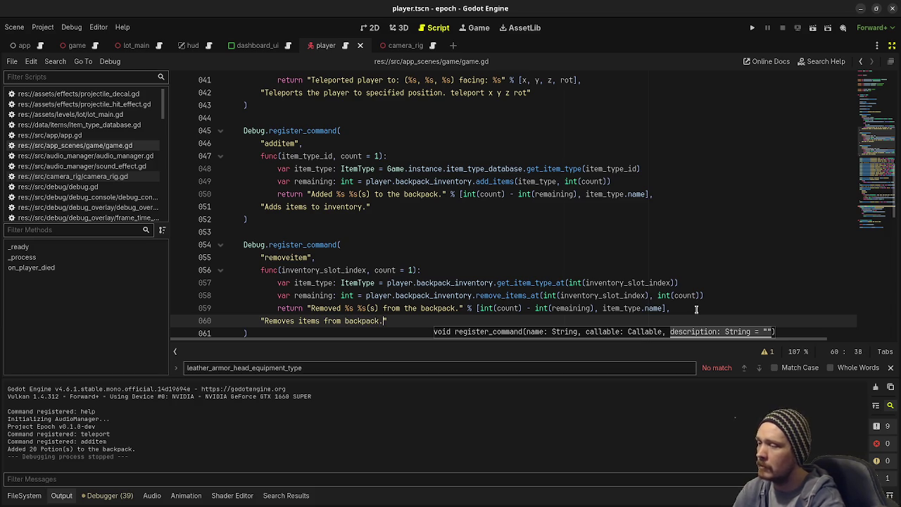
# - Change the additem description to "Adds items to backpack." and save game.gd
pyautogui.doubleClick(347, 205)
pyautogui.write('backpack')
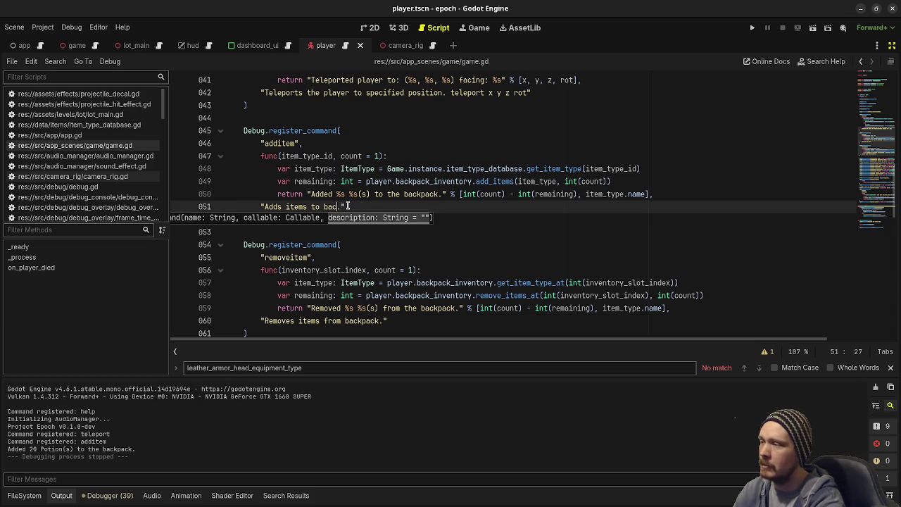
pyautogui.press('End')
pyautogui.hotkey('ctrl', 's')
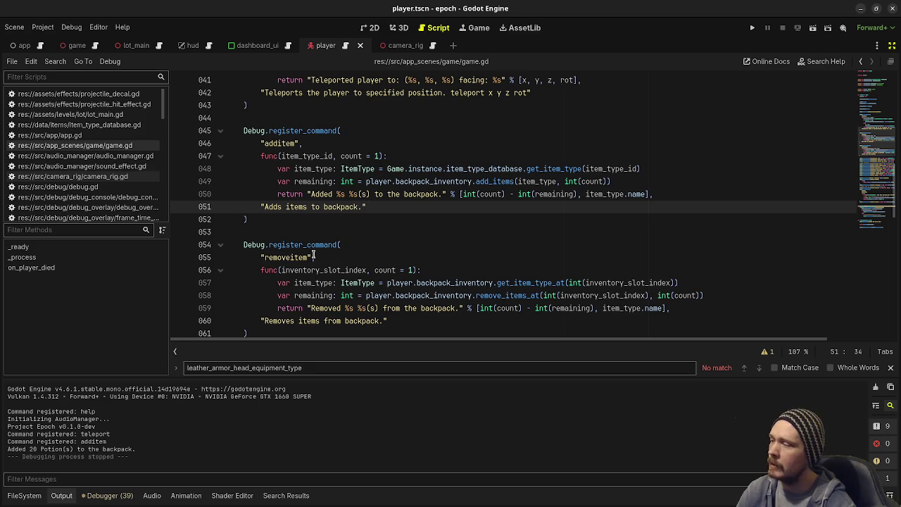
# - Review the removeitem function body on lines 56–59, then run the project
pyautogui.doubleClick(288, 258)
pyautogui.moveTo(261, 269)
pyautogui.mouseDown()
pyautogui.moveTo(440, 309)
pyautogui.moveTo(672, 308)
pyautogui.mouseUp()
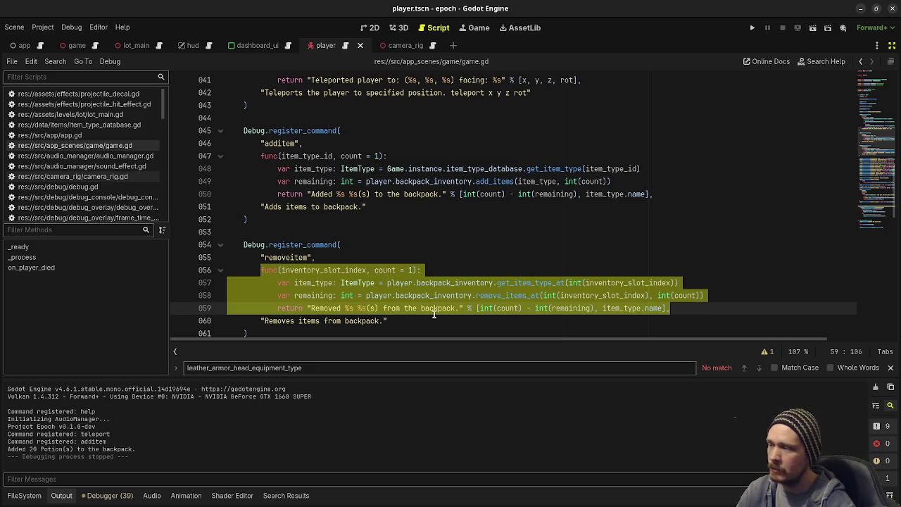
pyautogui.click(403, 320)
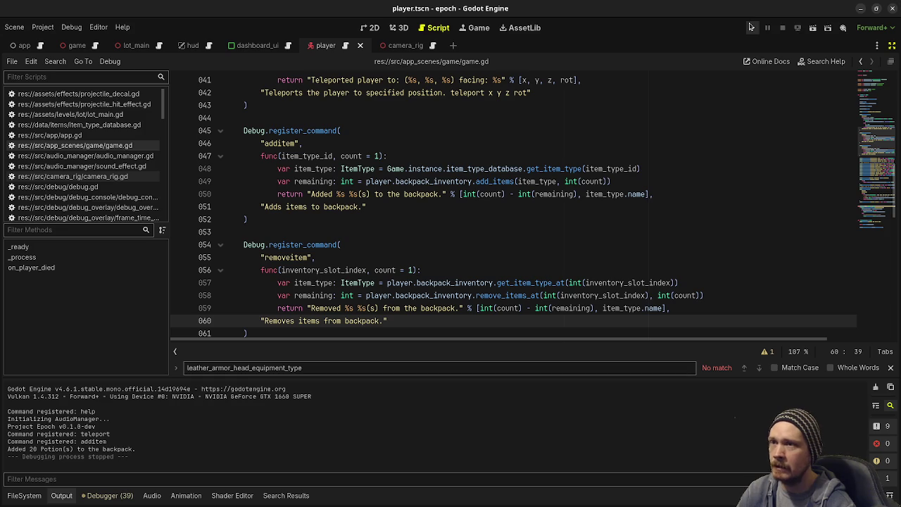
pyautogui.click(752, 27)
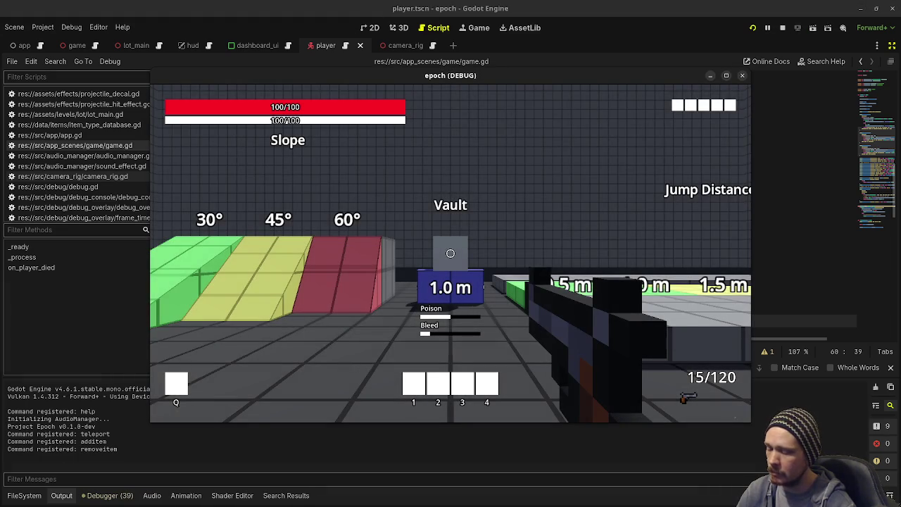
# - With the debug console and inventory panel shown, run removeitem 3 1 twice
pyautogui.press('`')
pyautogui.moveTo(451, 254)
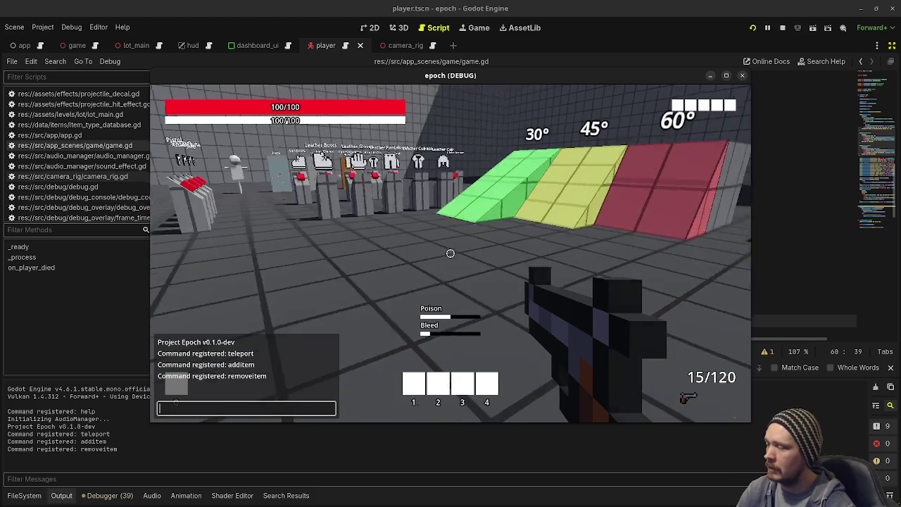
pyautogui.press('Tab')
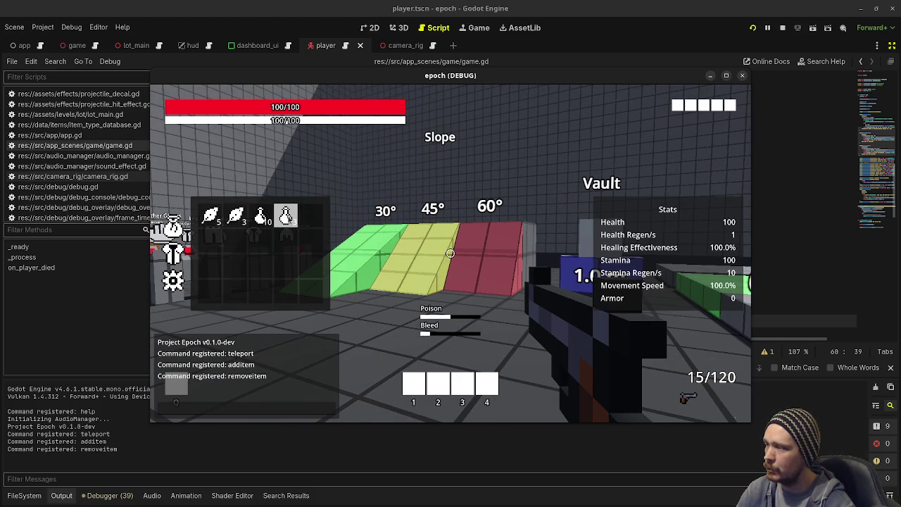
pyautogui.click(245, 409)
pyautogui.write('removeitem 3 1')
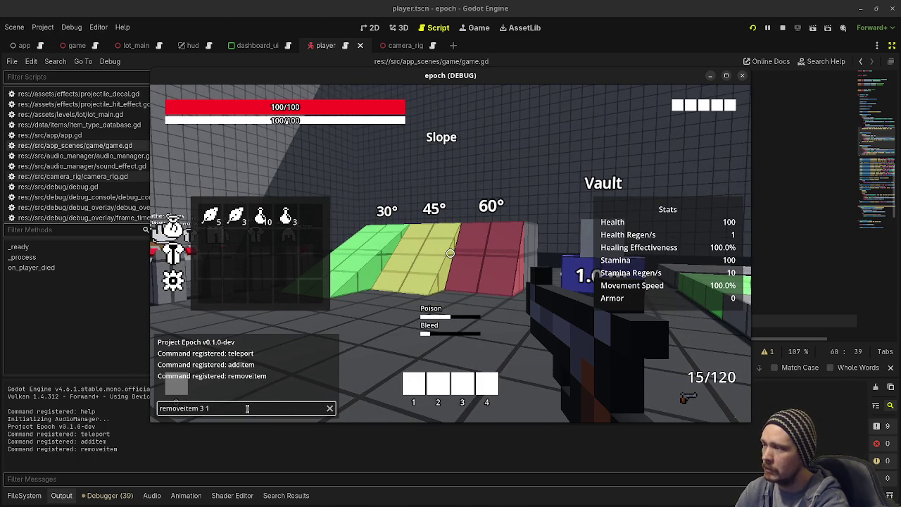
pyautogui.press('Return')
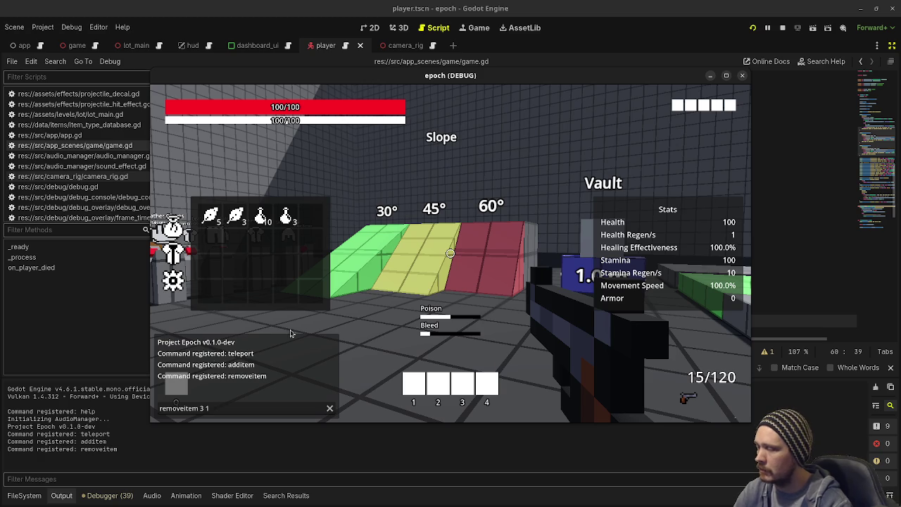
pyautogui.click(250, 409)
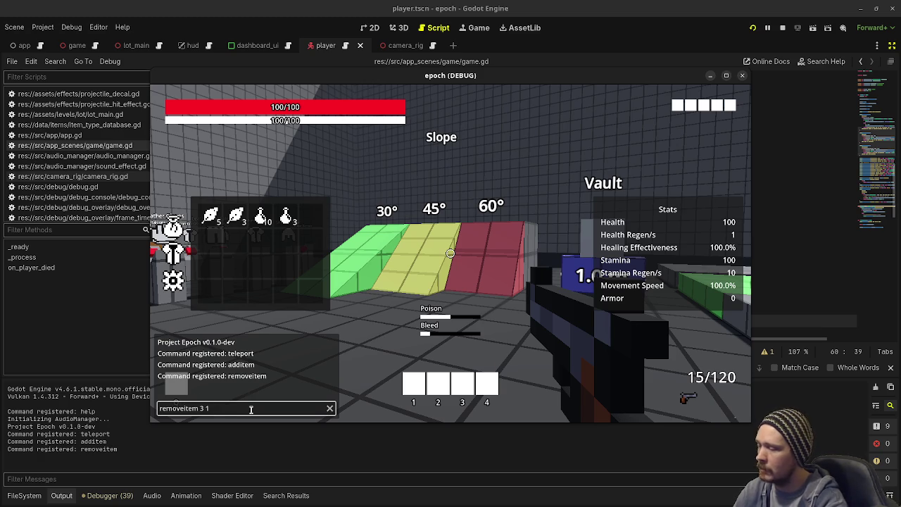
pyautogui.press('Return')
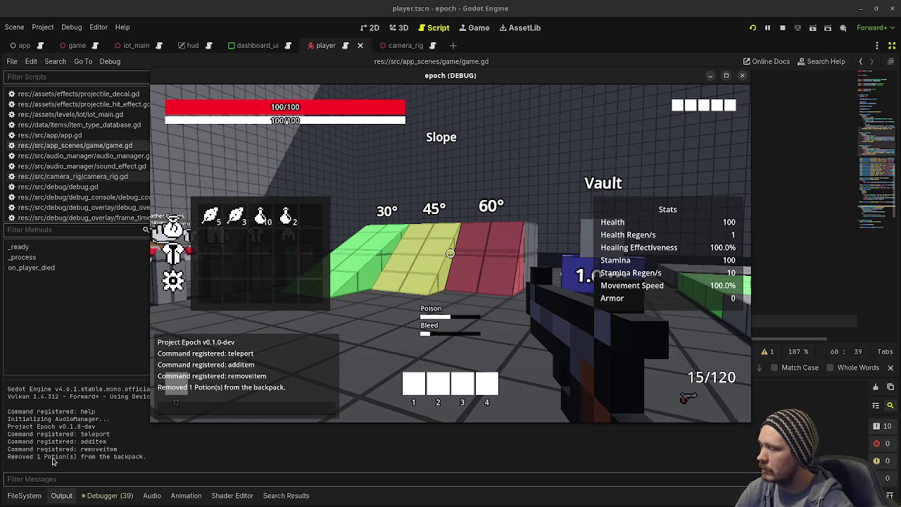
# - Add 10 potions with additem potion 10, then run removeitem 4 4
pyautogui.click(287, 408)
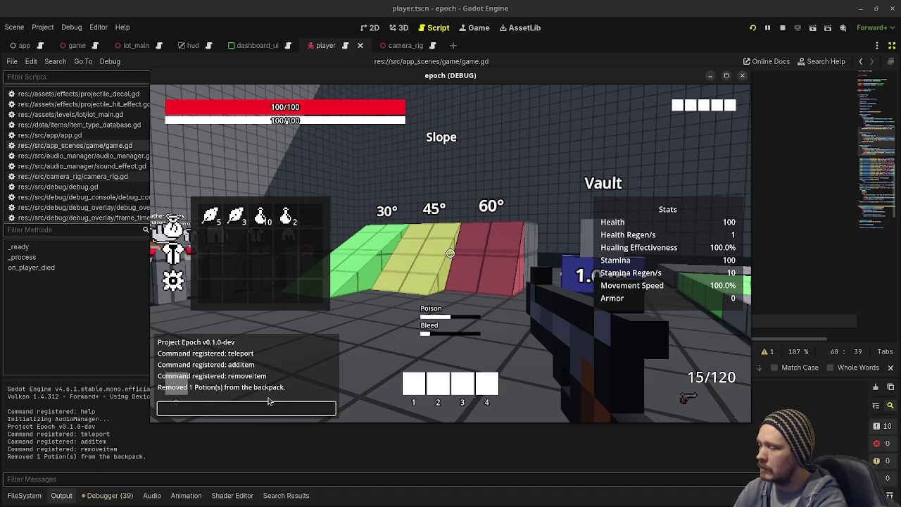
pyautogui.write('additem')
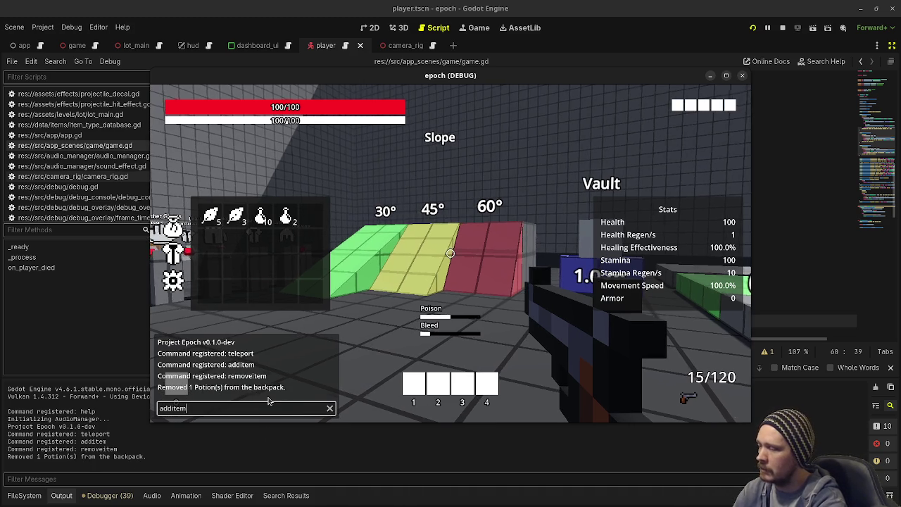
pyautogui.write(' potion 10')
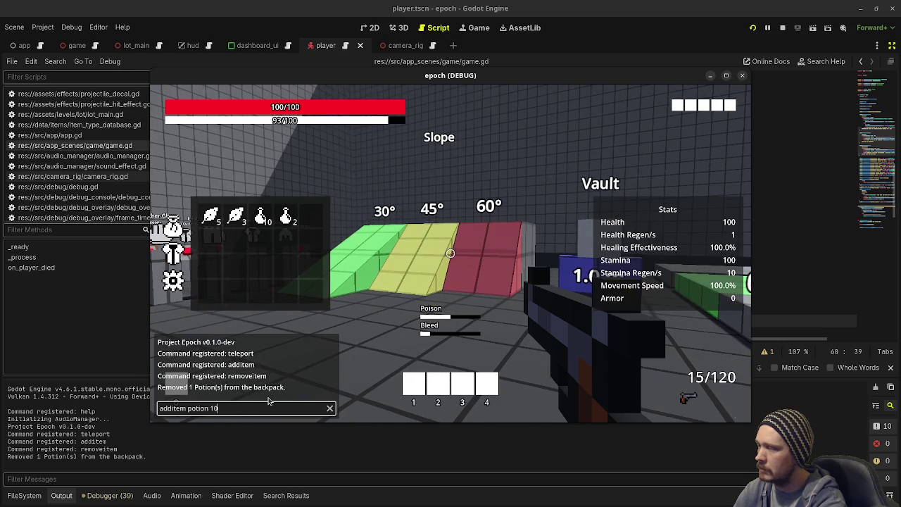
pyautogui.press('Return')
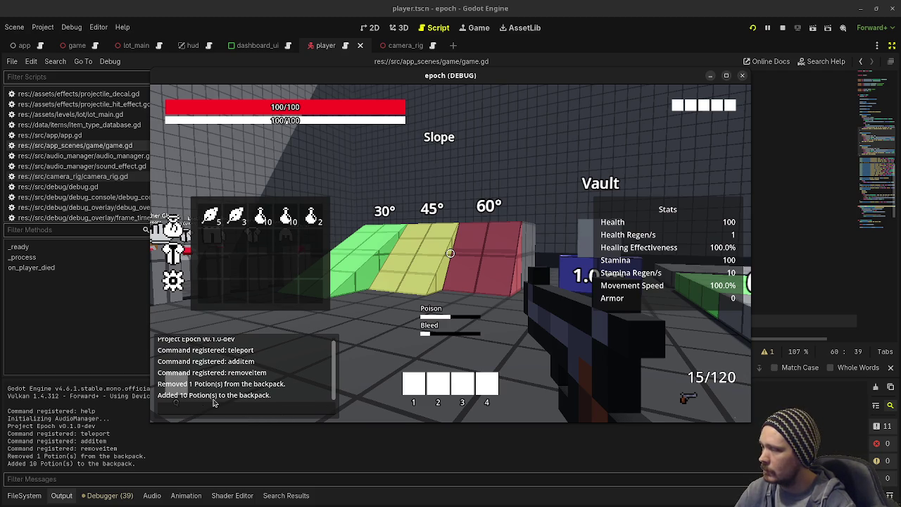
pyautogui.click(242, 407)
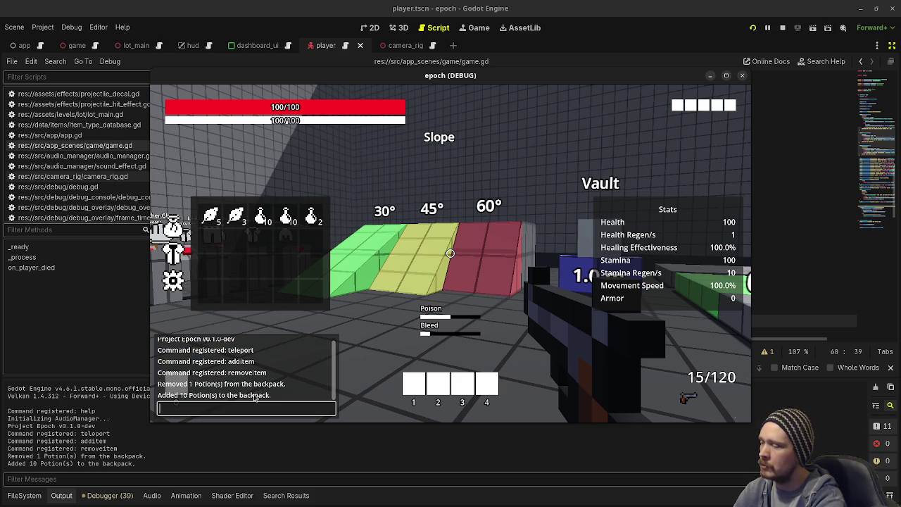
pyautogui.press('`')
pyautogui.press('`')
pyautogui.write('remov')
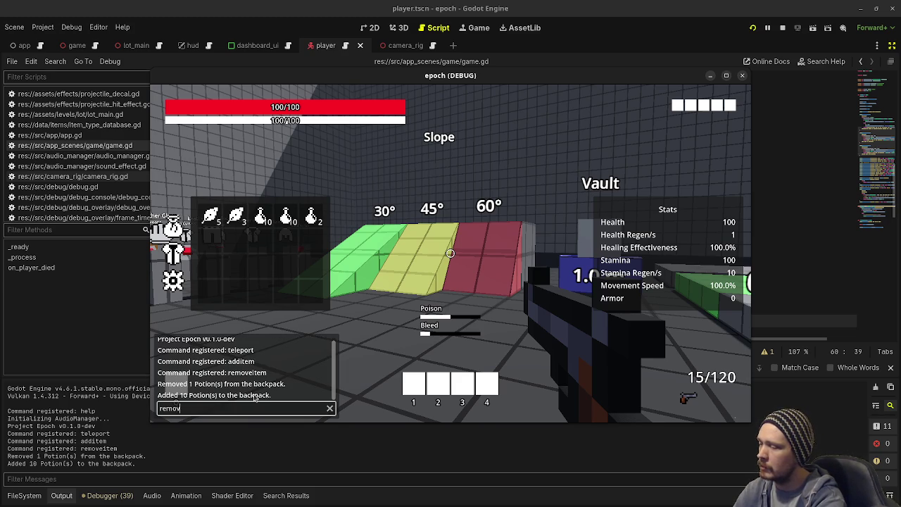
pyautogui.write('eitem 4 4')
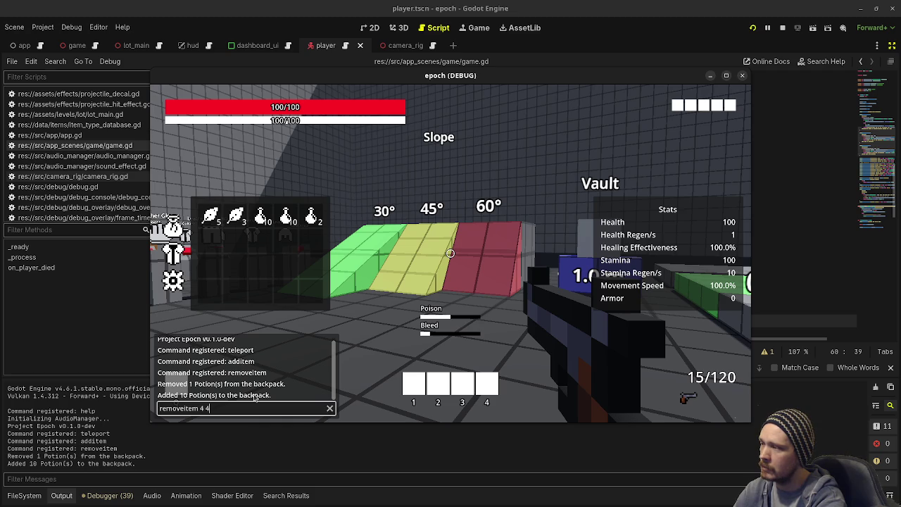
pyautogui.press('Return')
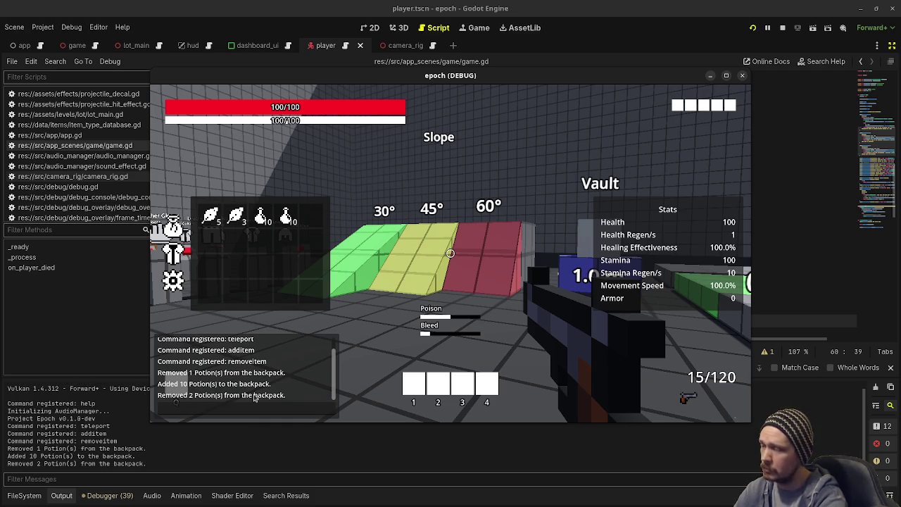
# - Add 4 more potions, clear the stack with removeitem 4 5, and stop the game
pyautogui.click(233, 403)
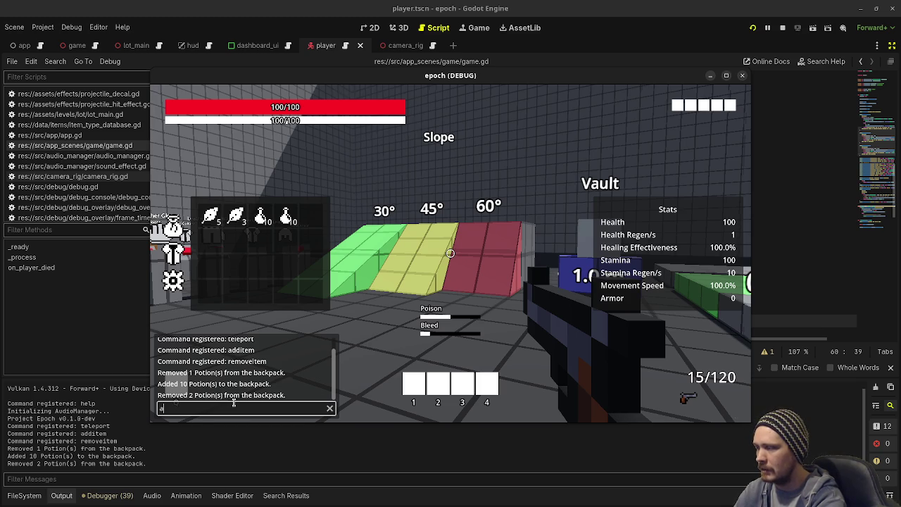
pyautogui.write('additem potion 4')
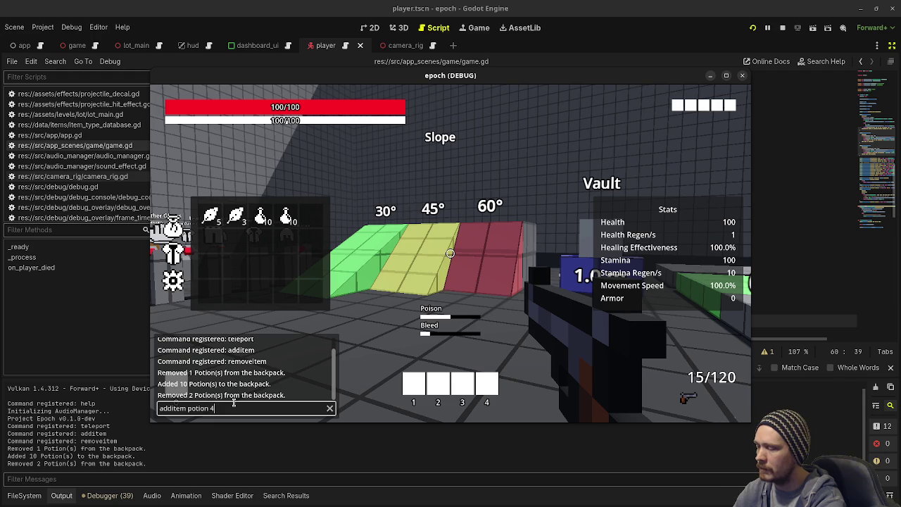
pyautogui.press('Return')
pyautogui.click(233, 402)
pyautogui.write('removeitem 4')
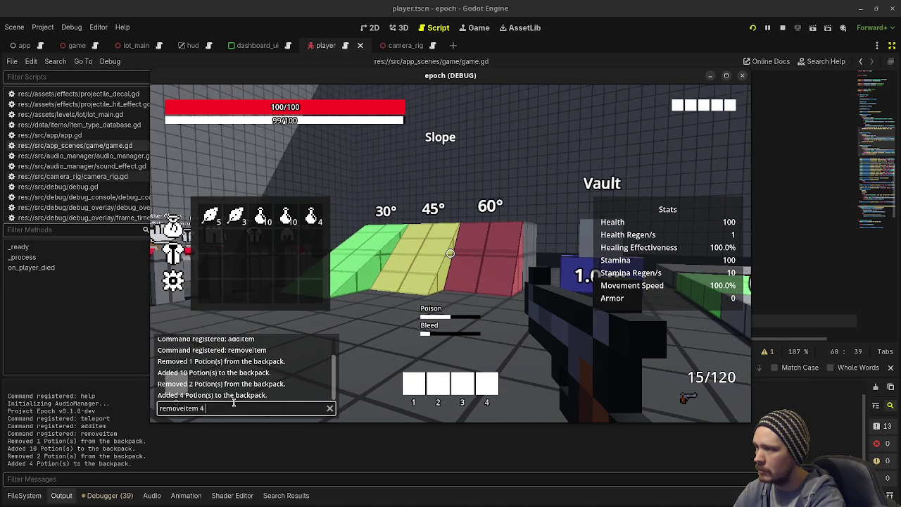
pyautogui.write(' 5')
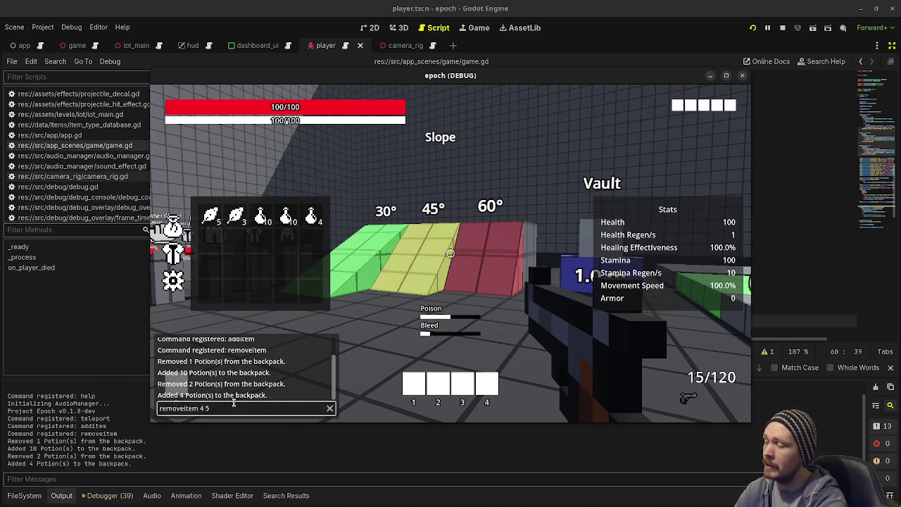
pyautogui.press('Return')
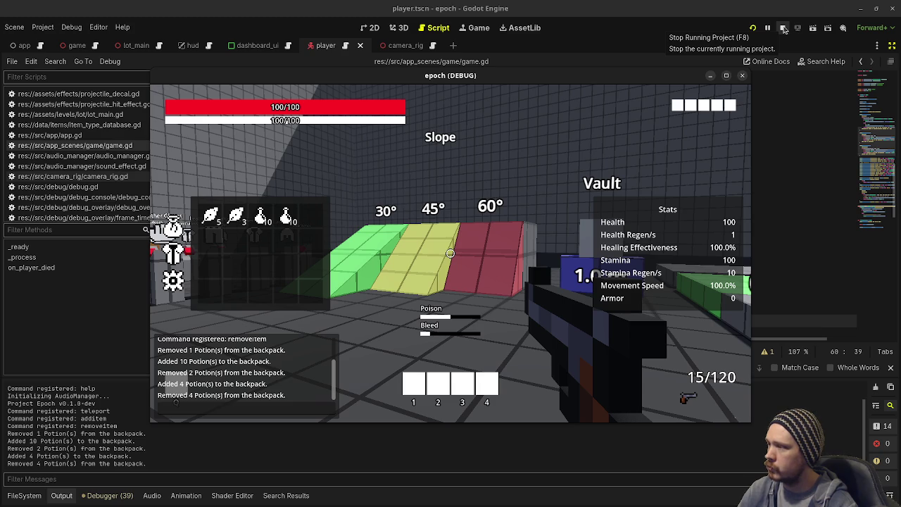
pyautogui.click(784, 29)
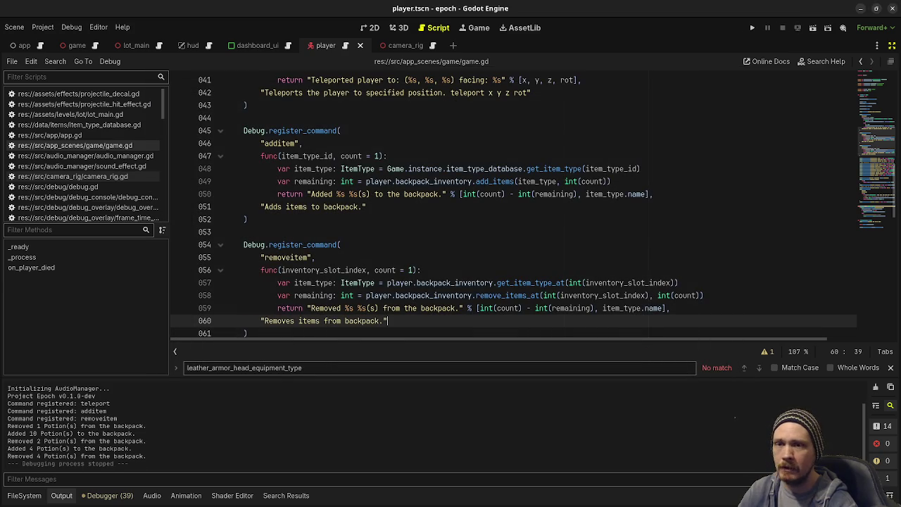
pyautogui.hotkey('alt', 'Tab')
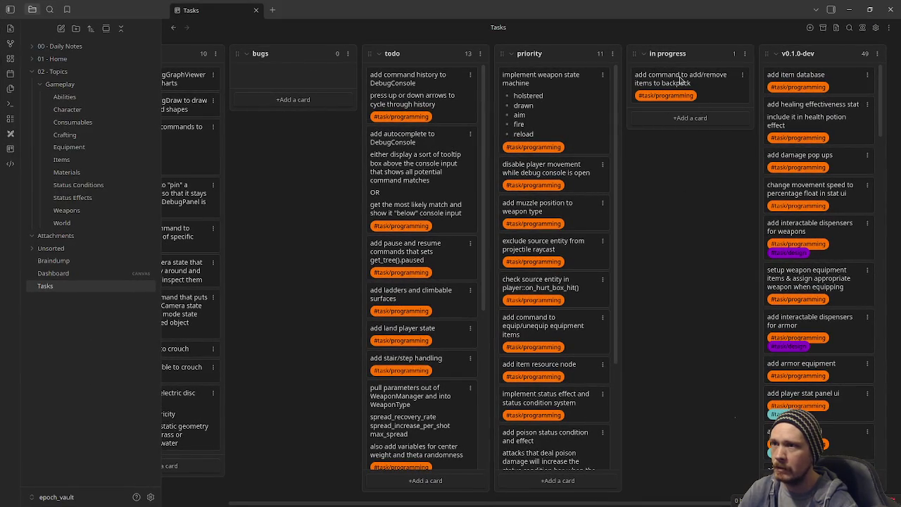
# - Move the backpack card to v0.1.0-dev and retitle it 'add commands to add/remove items to/from backpack'
pyautogui.moveTo(674, 84); pyautogui.dragTo(815, 80)
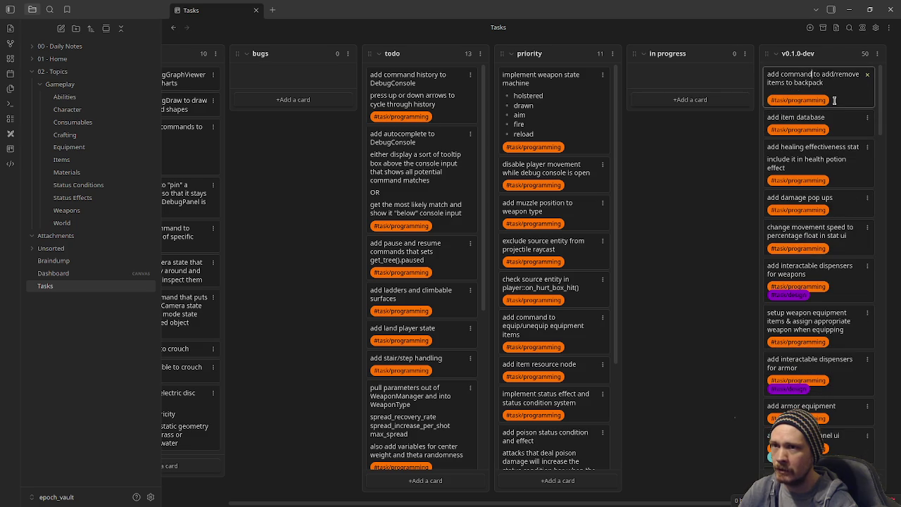
pyautogui.write('s')
pyautogui.click(832, 82)
pyautogui.write('/from')
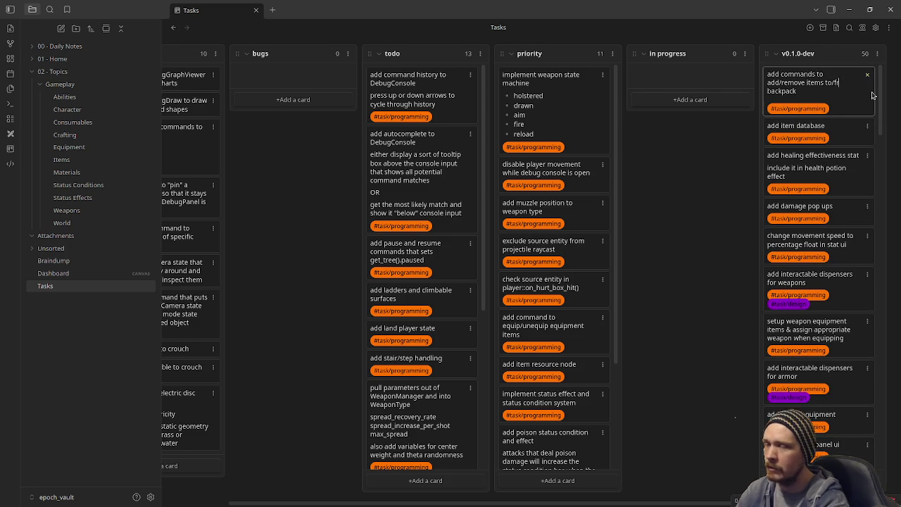
pyautogui.click(824, 95)
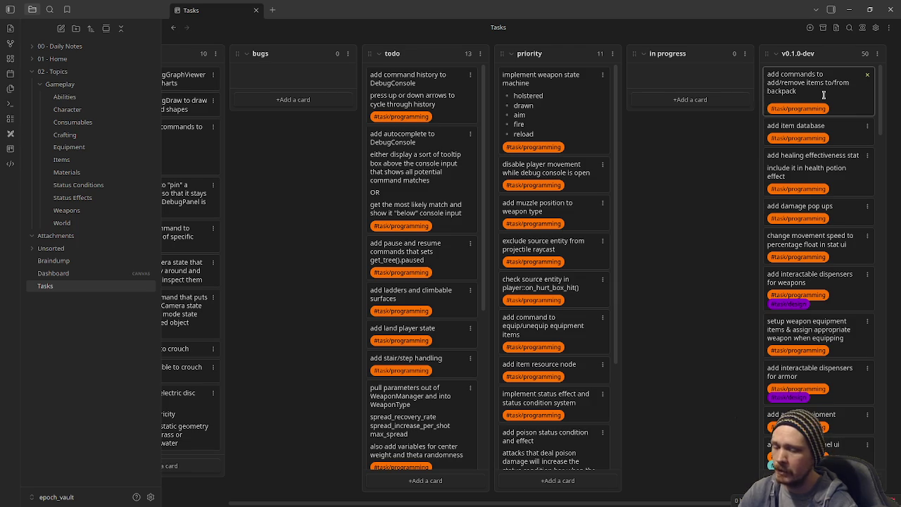
pyautogui.press('Return')
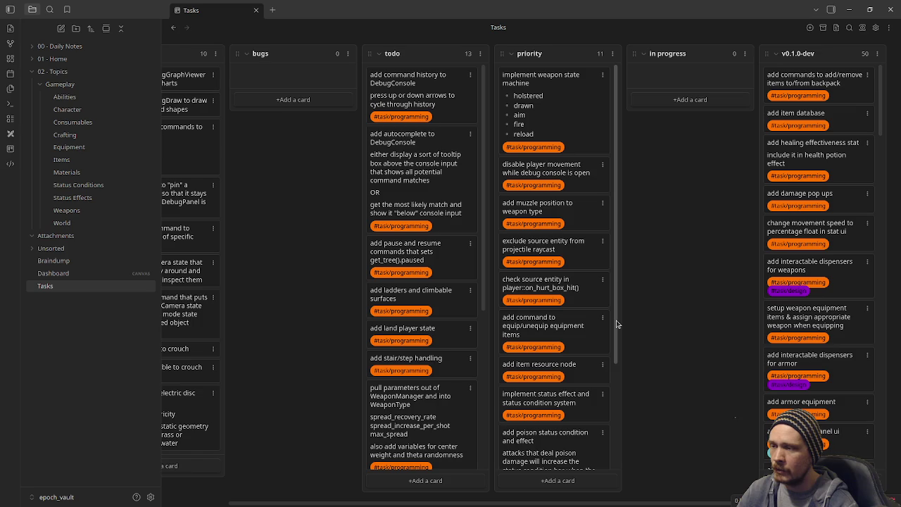
pyautogui.scroll(-3, 613, 338)
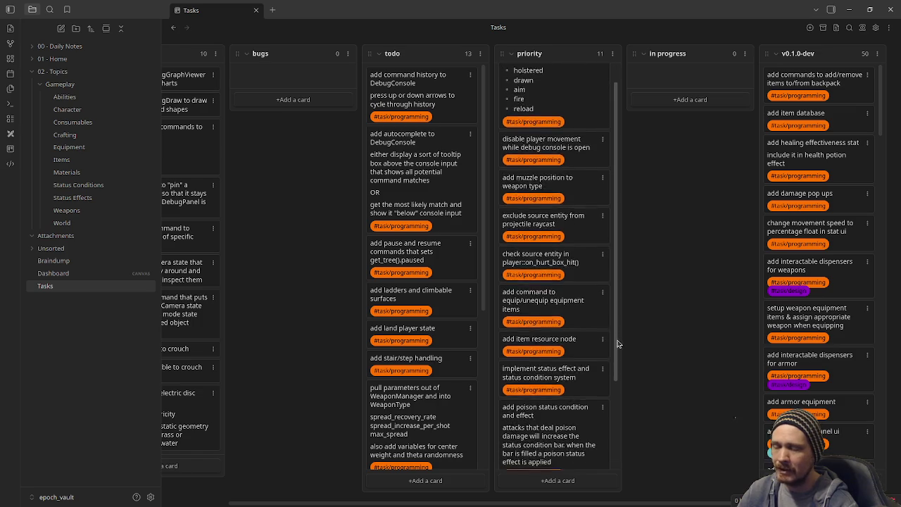
pyautogui.scroll(3, 609, 363)
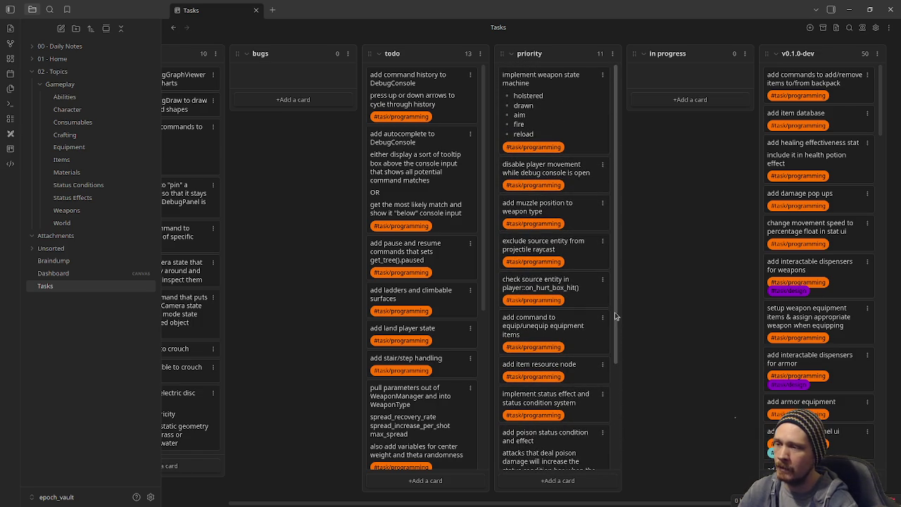
pyautogui.scroll(-1, 616, 324)
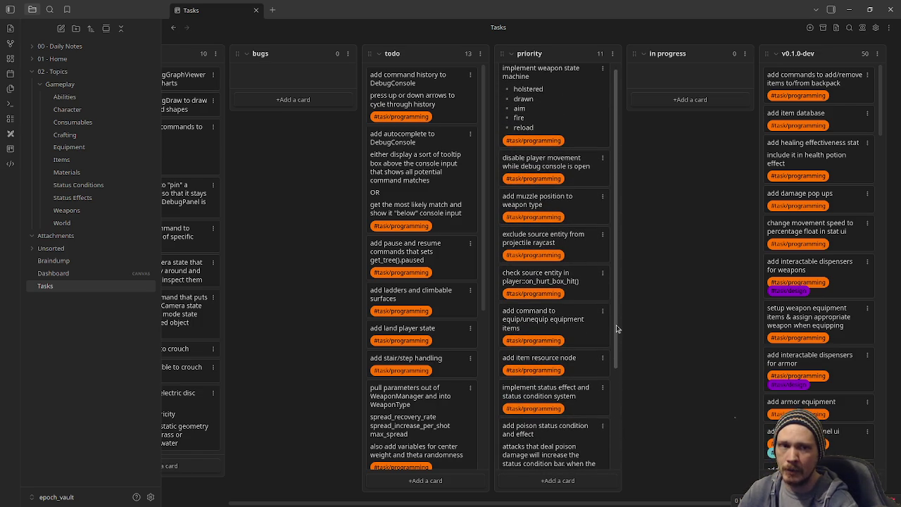
pyautogui.scroll(-1, 616, 325)
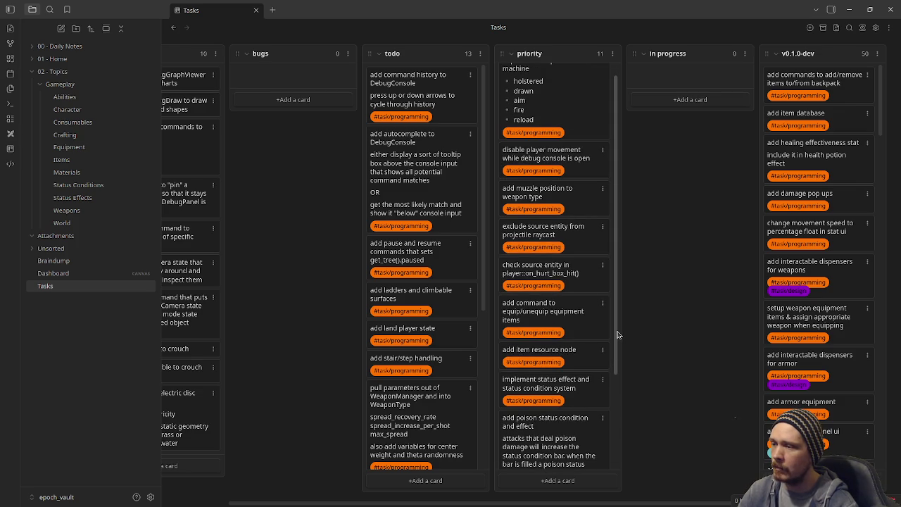
pyautogui.moveTo(617, 335); pyautogui.dragTo(623, 438)
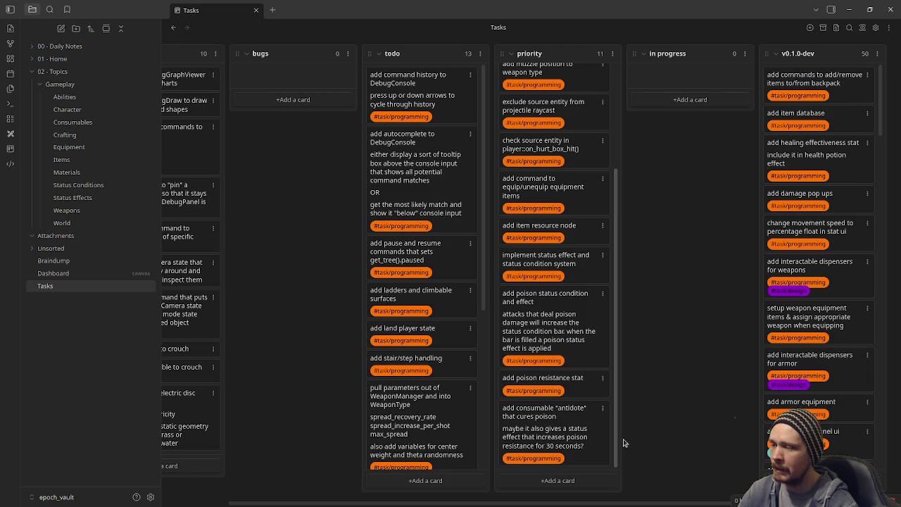
pyautogui.moveTo(623, 442); pyautogui.dragTo(623, 285)
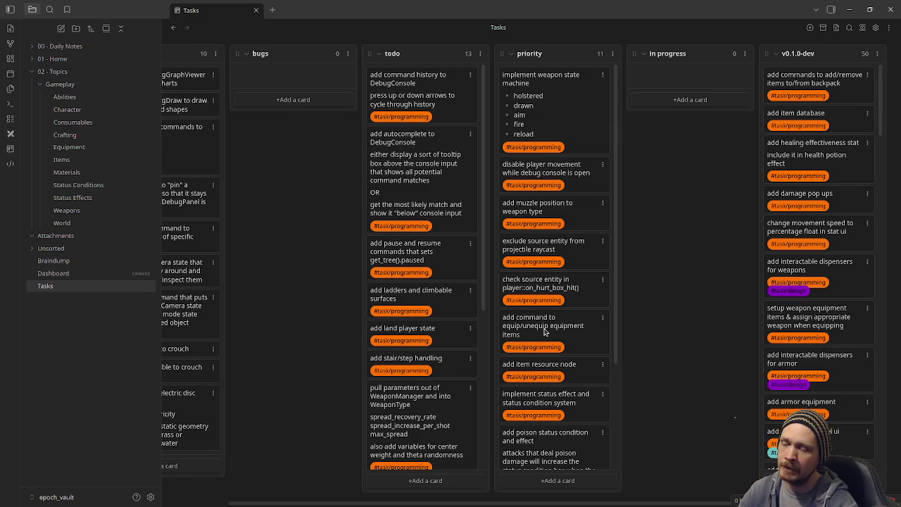
# - Move the 'add command to equip/unequip equipment items' and 'add item resource node' cards into in progress
pyautogui.moveTo(549, 331); pyautogui.dragTo(680, 92)
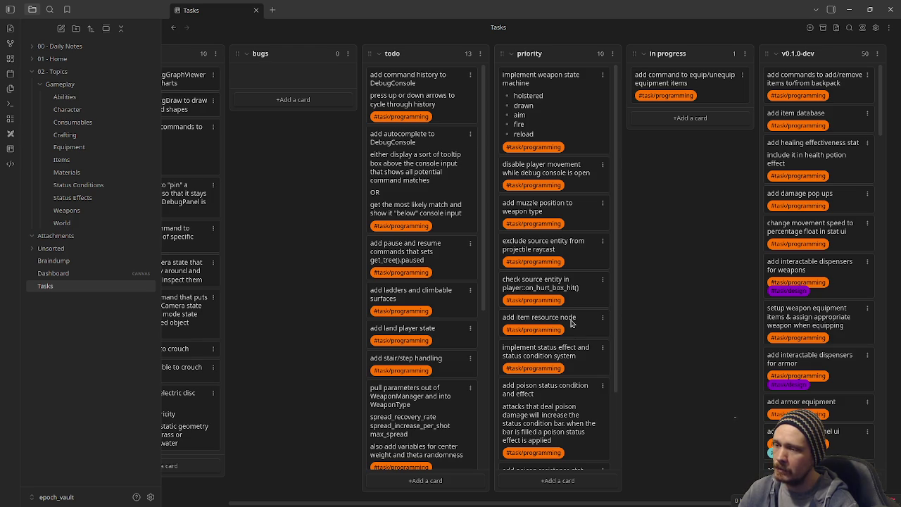
pyautogui.moveTo(572, 322)
pyautogui.mouseDown()
pyautogui.moveTo(702, 145)
pyautogui.moveTo(711, 117)
pyautogui.mouseUp()
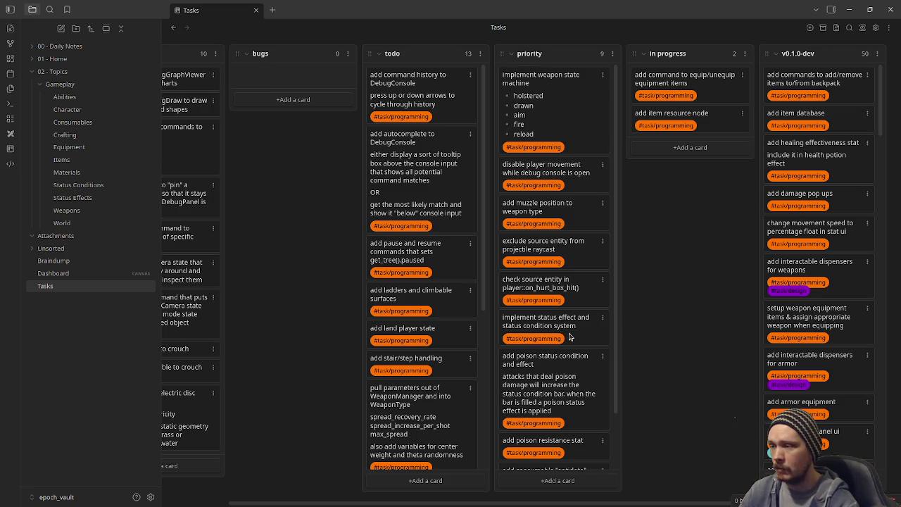
# - Move the 'implement status effect' card into in progress, then minimize Obsidian and return to game.gd line 52
pyautogui.scroll(-2, 567, 336)
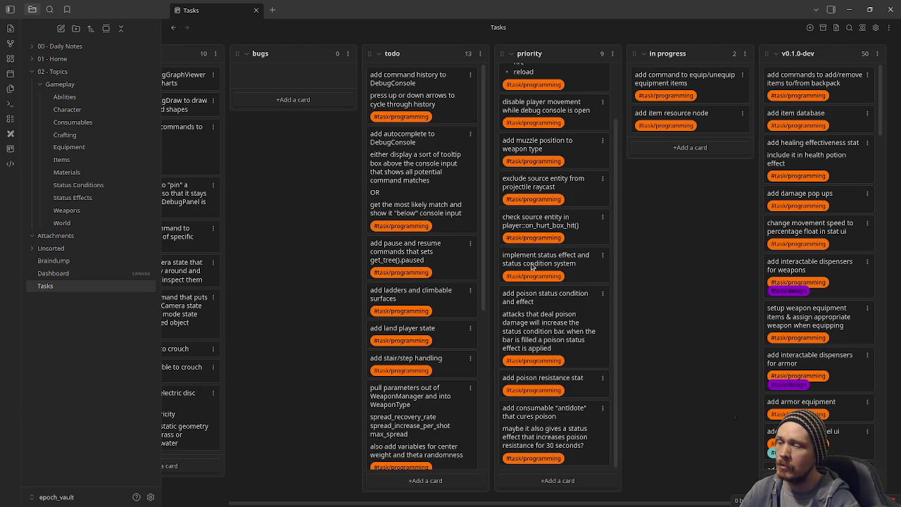
pyautogui.moveTo(533, 266)
pyautogui.mouseDown()
pyautogui.moveTo(696, 150)
pyautogui.moveTo(659, 153)
pyautogui.moveTo(612, 285)
pyautogui.mouseUp()
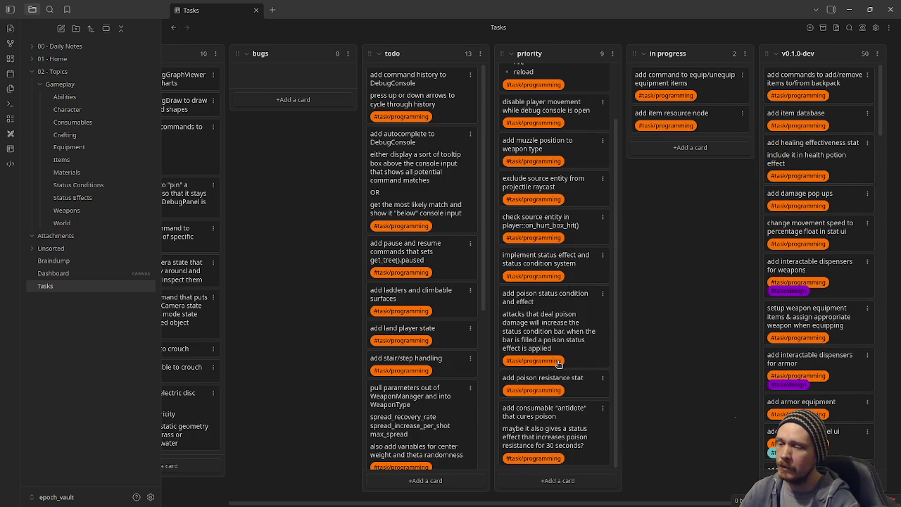
pyautogui.moveTo(551, 271)
pyautogui.mouseDown()
pyautogui.moveTo(591, 242)
pyautogui.moveTo(672, 145)
pyautogui.mouseUp()
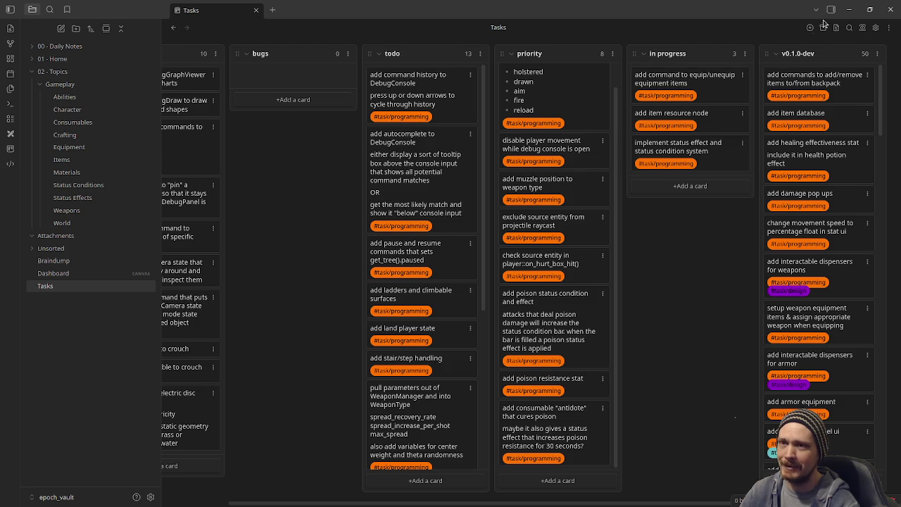
pyautogui.click(849, 10)
pyautogui.click(666, 217)
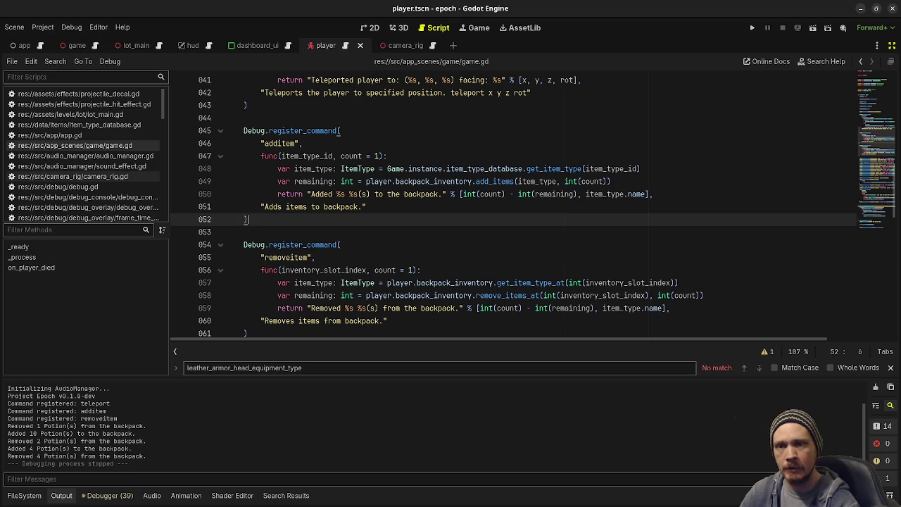
# - Briefly run and stop the project, then switch to Visual Studio Code
pyautogui.click(751, 29)
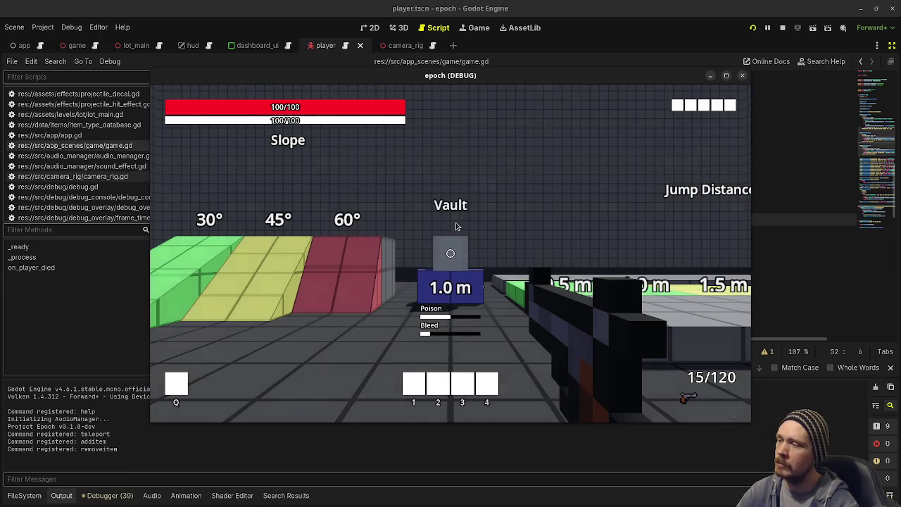
pyautogui.click(781, 28)
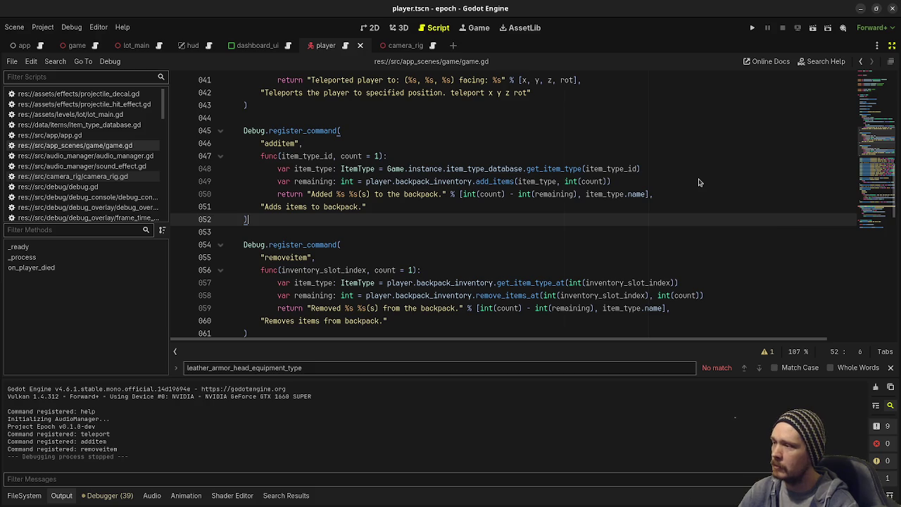
pyautogui.hotkey('alt', 'Tab')
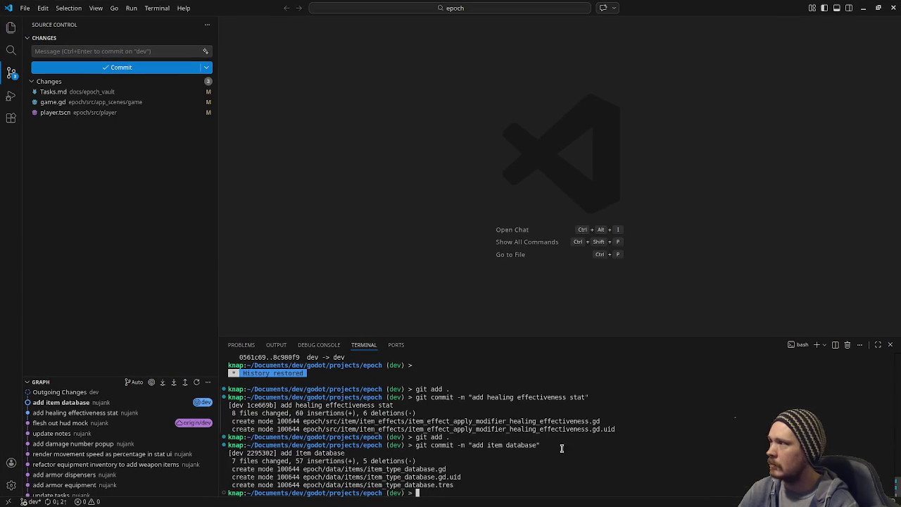
# - Stage all changed files with git add
pyautogui.write('ad')
pyautogui.press('BackSpace')
pyautogui.press('BackSpace')
pyautogui.write('git add .')
pyautogui.press('Return')
# - Commit the staged changes with the message "add additem & removeitem commands"
pyautogui.write('git commit -m "')
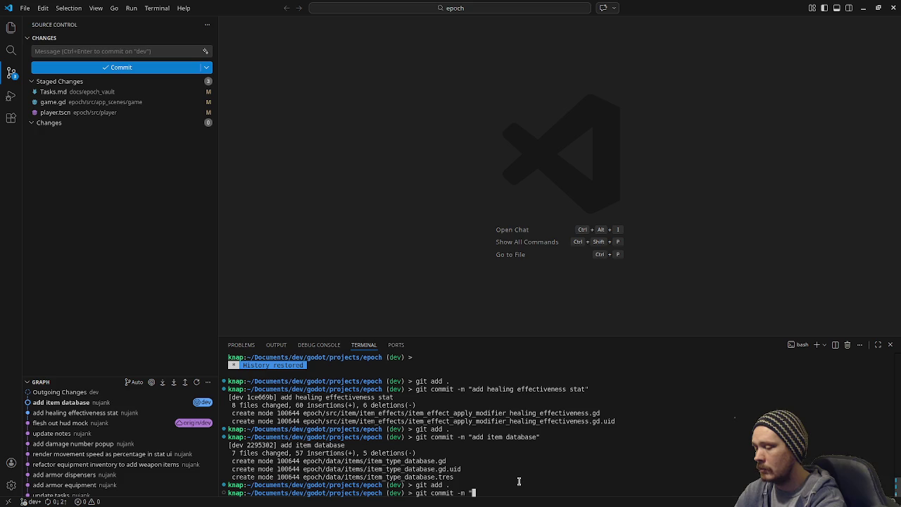
pyautogui.write('add ')
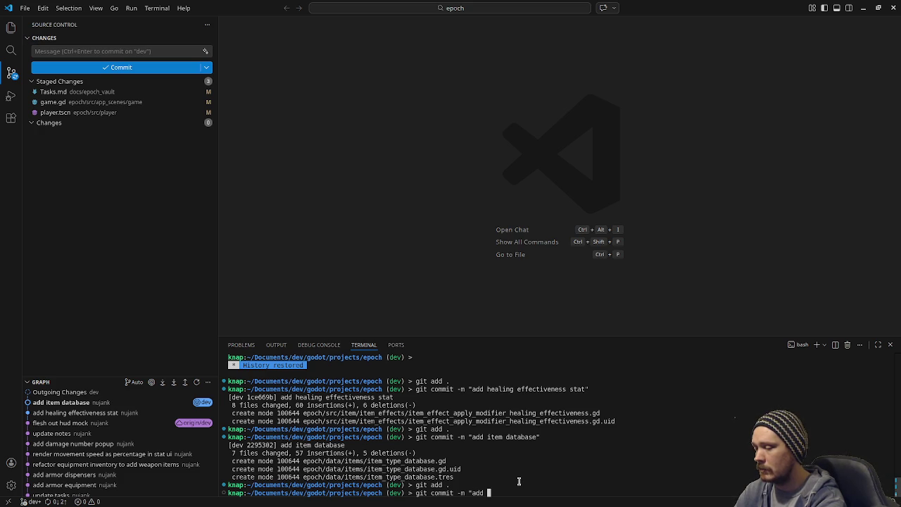
pyautogui.write('comman')
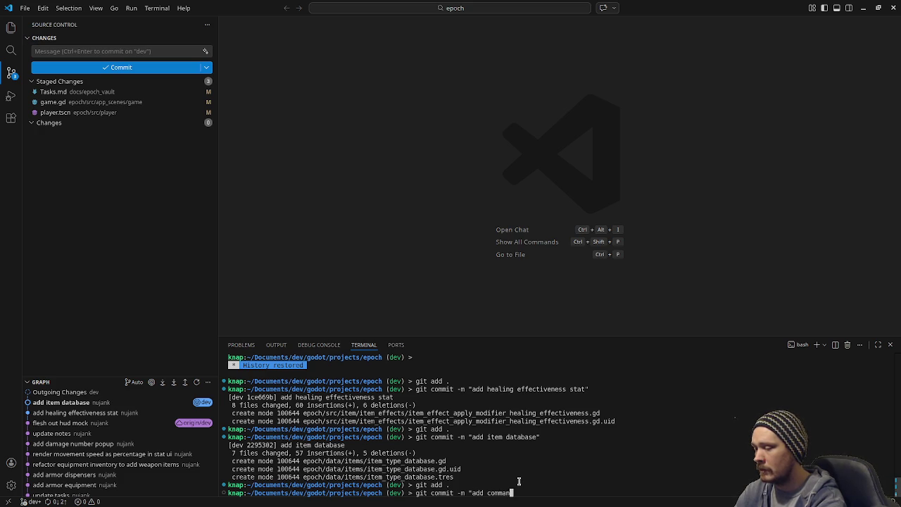
pyautogui.write('ds to add/remo')
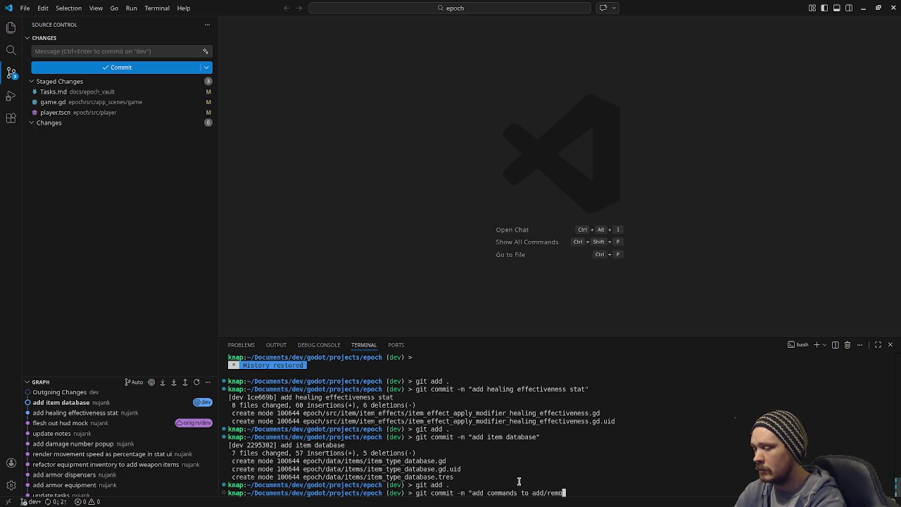
pyautogui.write('ve items')
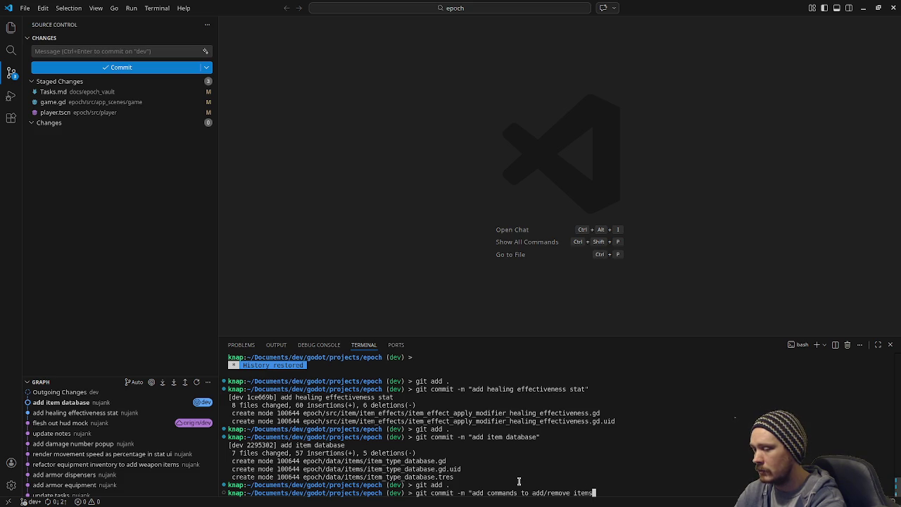
pyautogui.write(' to/from ba')
pyautogui.press('BackSpace')
pyautogui.press('BackSpace')
pyautogui.press('BackSpace')
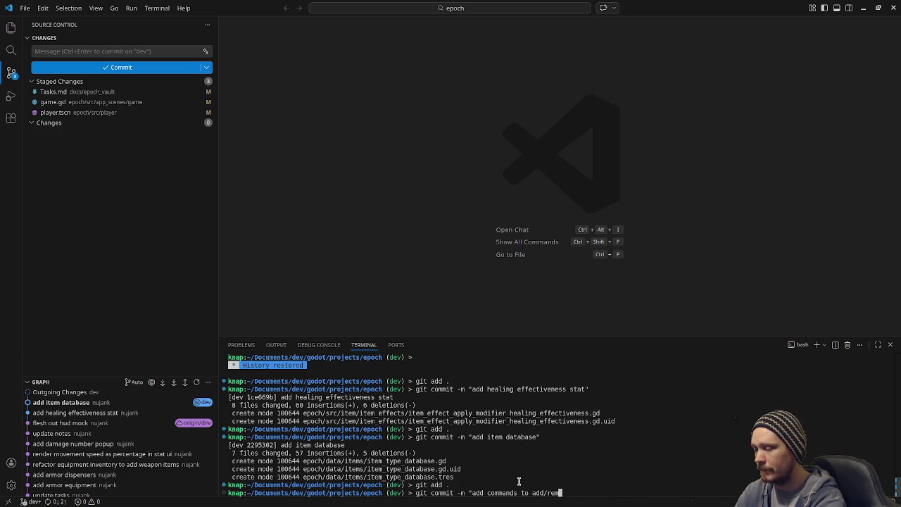
pyautogui.press('BackSpace')
pyautogui.press('BackSpace')
pyautogui.press('BackSpace')
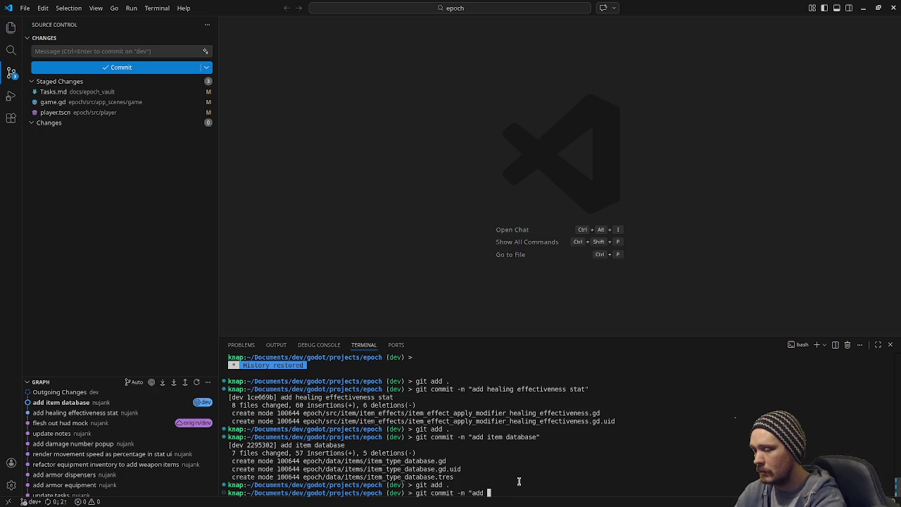
pyautogui.write('commands to ')
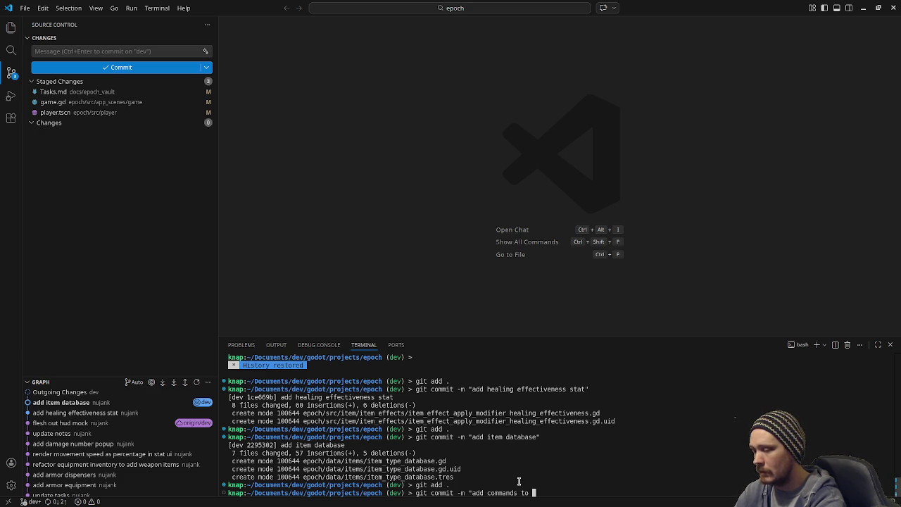
pyautogui.write('add')
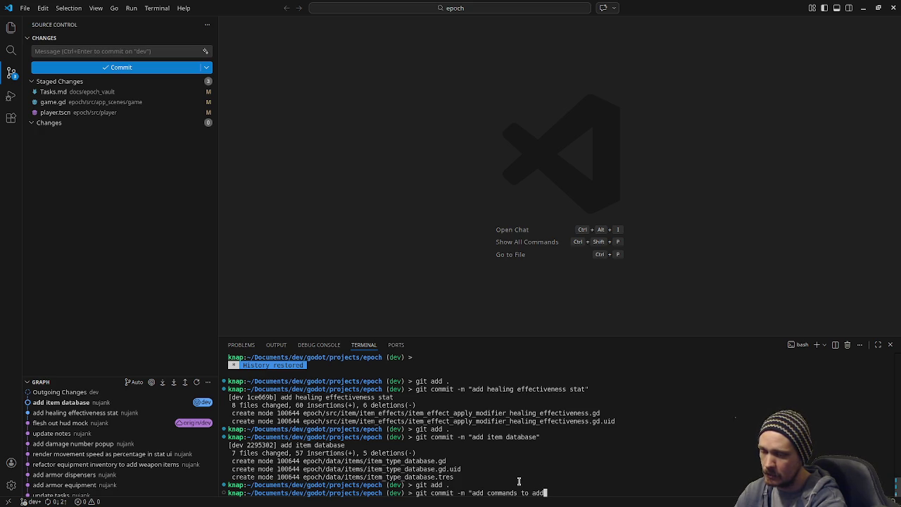
pyautogui.write('/remove items')
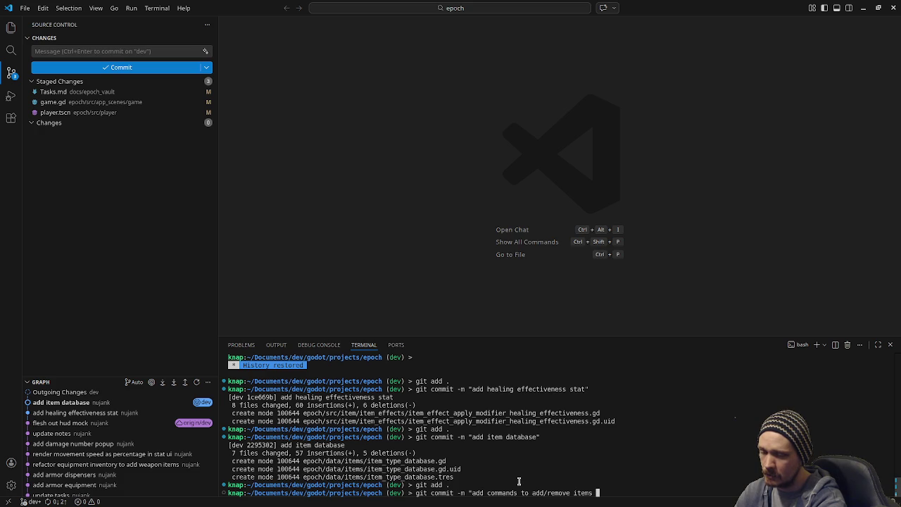
pyautogui.press('BackSpace')
pyautogui.write('"')
pyautogui.press('BackSpace')
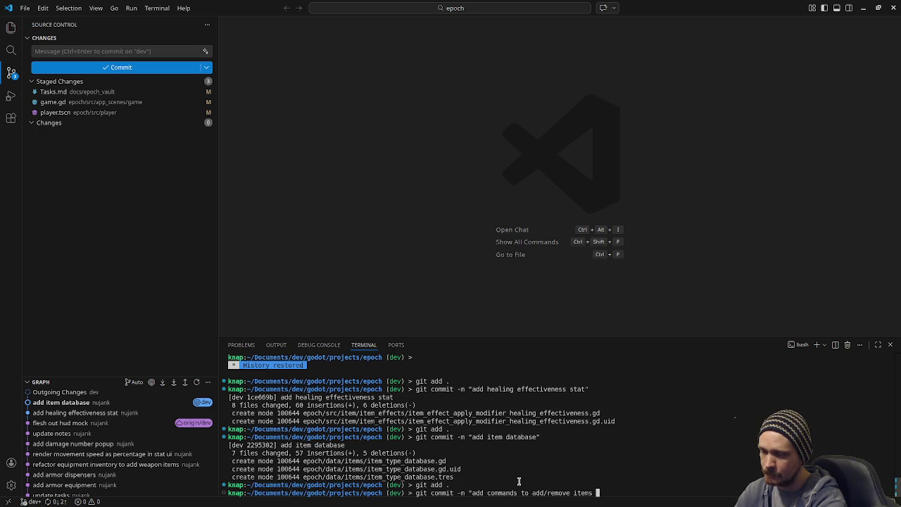
pyautogui.press('BackSpace')
pyautogui.press('BackSpace')
pyautogui.press('BackSpace')
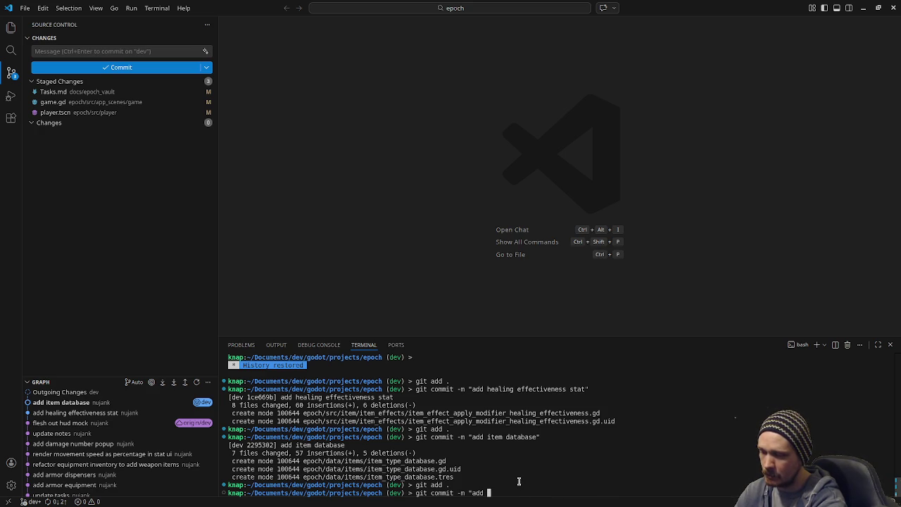
pyautogui.write('additem')
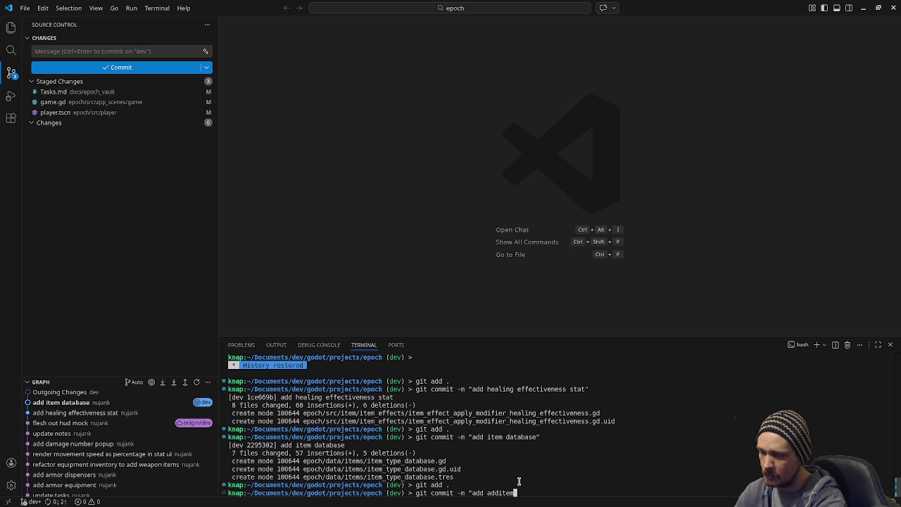
pyautogui.write(' & ')
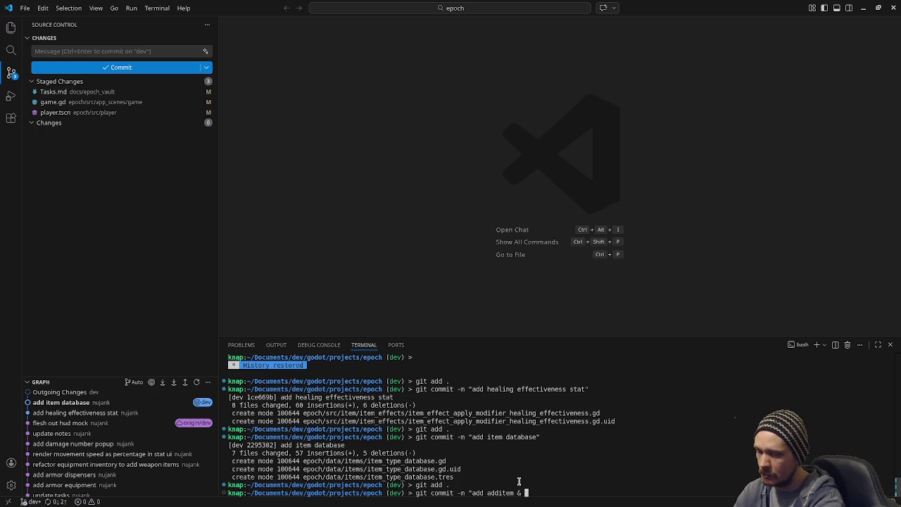
pyautogui.write('removeitem ')
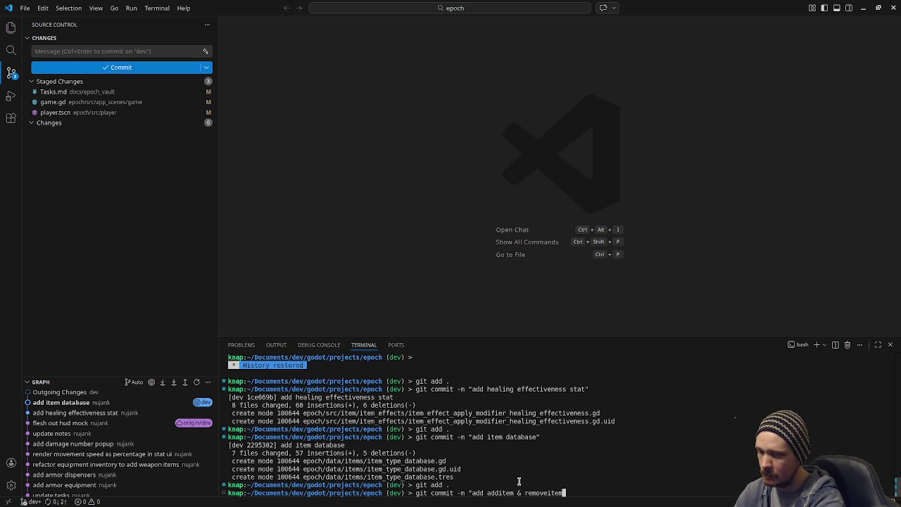
pyautogui.write('commands')
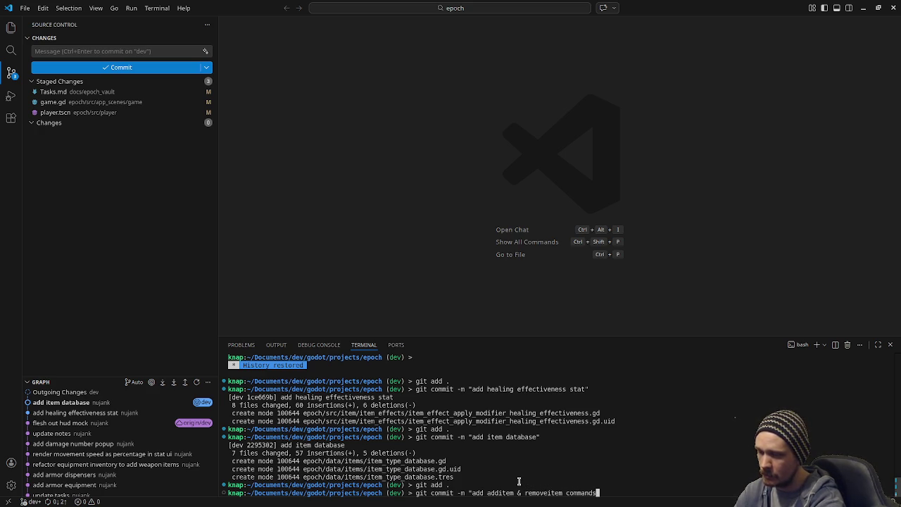
pyautogui.write('"')
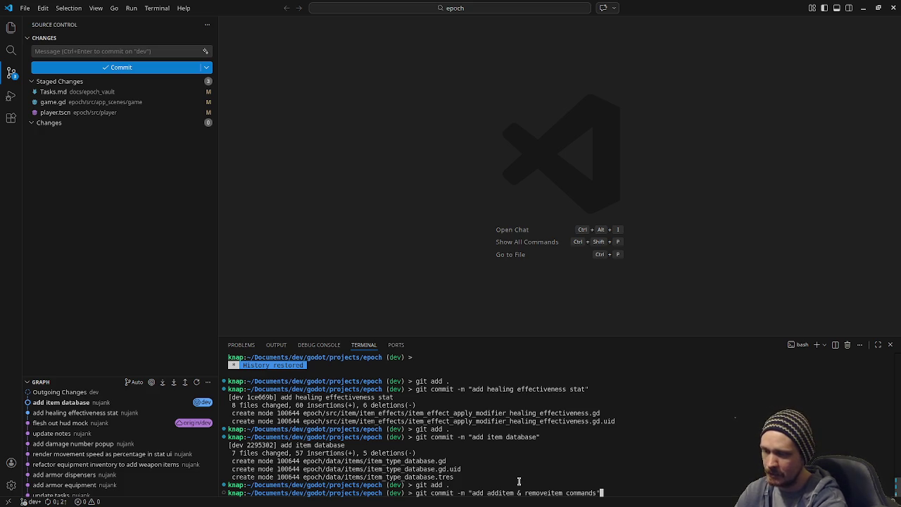
pyautogui.press('Return')
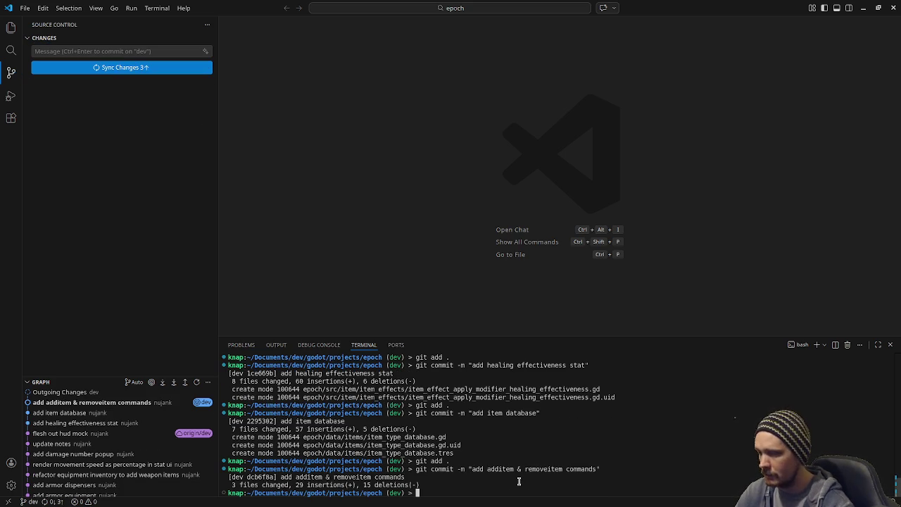
pyautogui.click(863, 7)
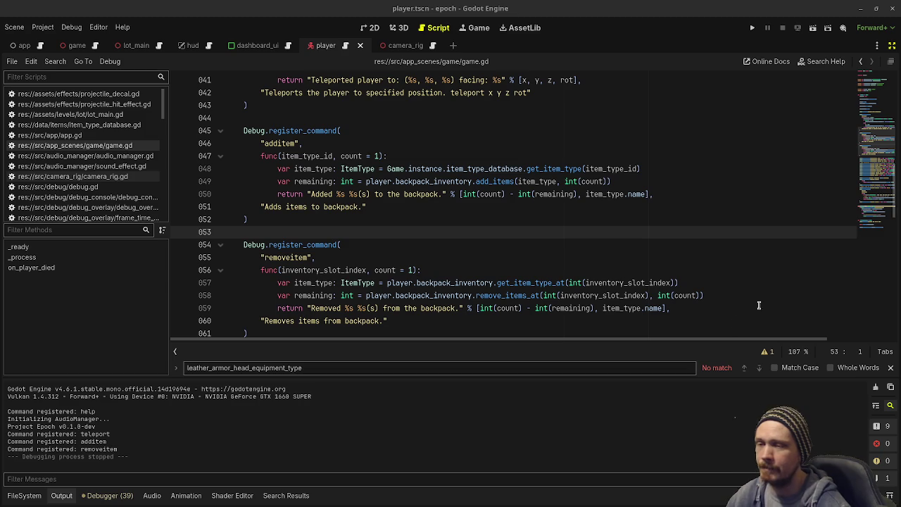
# - On the Tasks kanban board, start and then discard a new In progress card, leaving three cards
pyautogui.hotkey('alt', 'Tab')
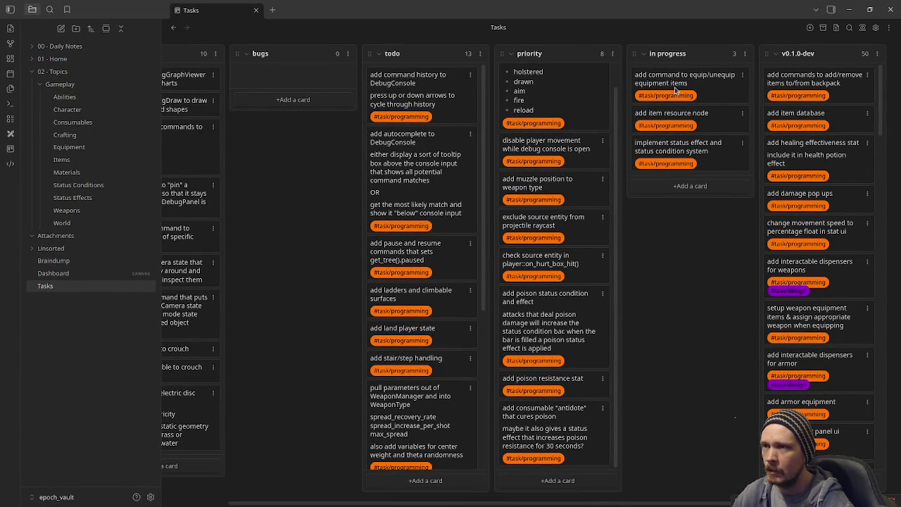
pyautogui.click(686, 197)
pyautogui.write('add command to')
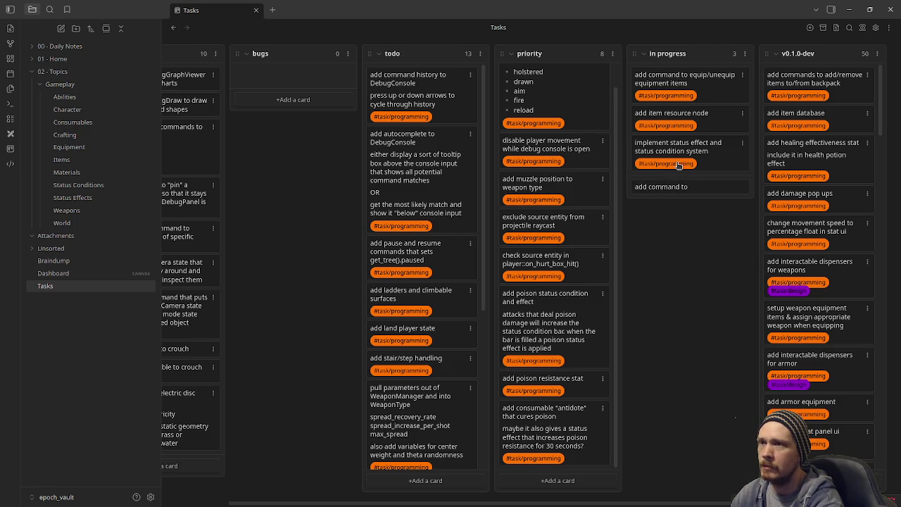
pyautogui.hotkey('ctrl', 'BackSpace')
pyautogui.hotkey('ctrl', 'BackSpace')
pyautogui.hotkey('ctrl', 'BackSpace')
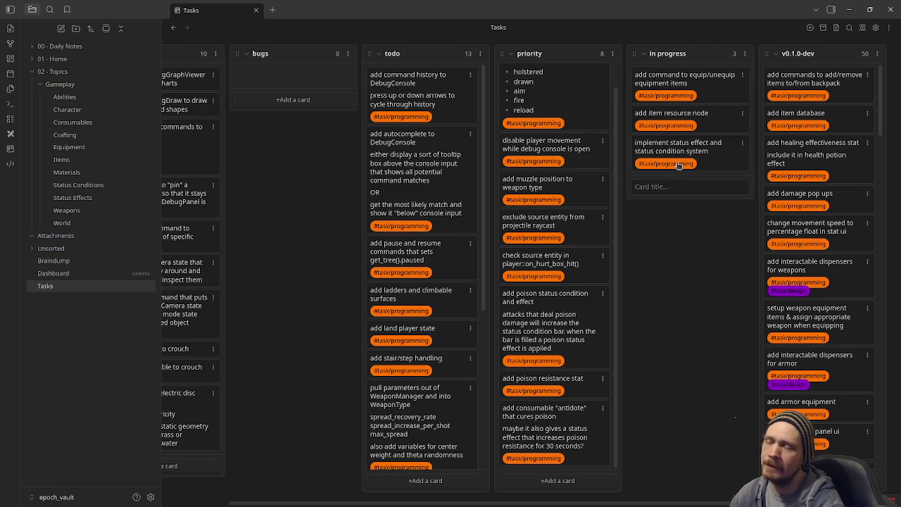
pyautogui.press('Escape')
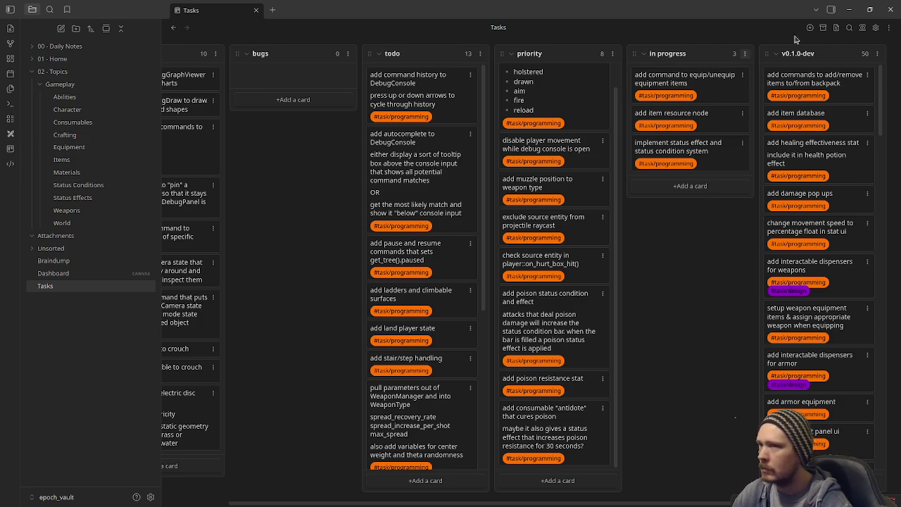
pyautogui.click(854, 10)
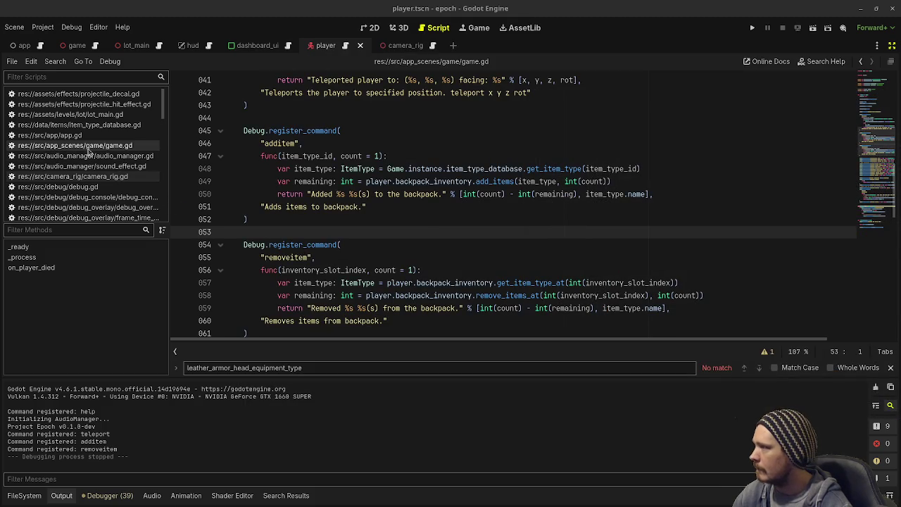
# - Switch the script editor to equipment_dispenser.gd and scroll to its on_interactable_interacted slot assignments
pyautogui.scroll(-5, 75, 189)
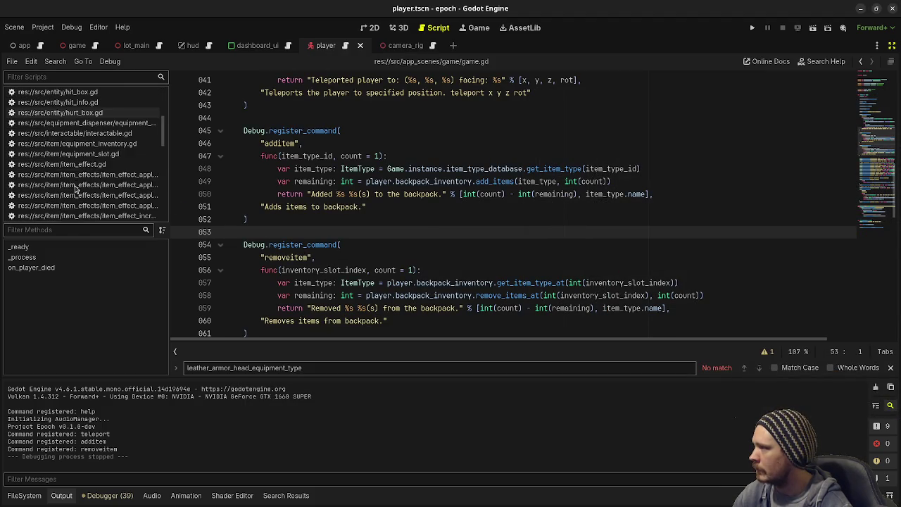
pyautogui.click(85, 155)
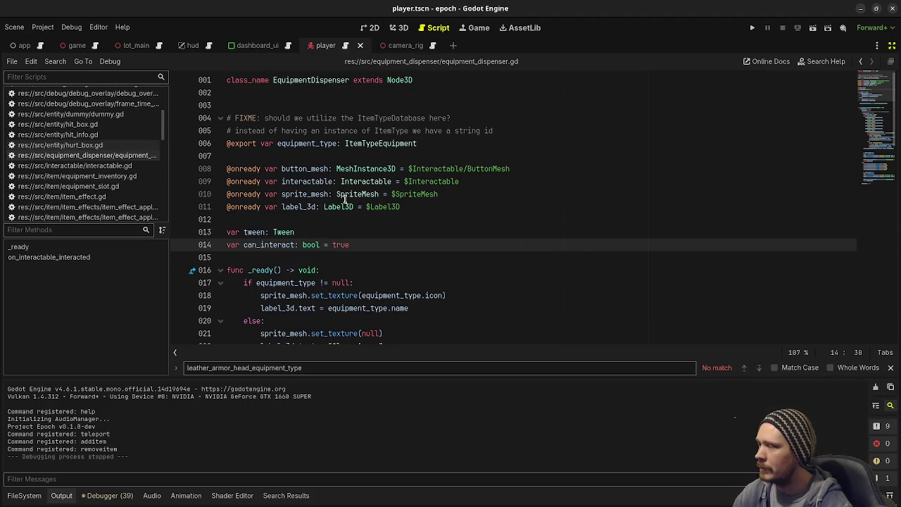
pyautogui.scroll(-4, 361, 219)
pyautogui.scroll(-6, 361, 219)
pyautogui.scroll(3, 362, 219)
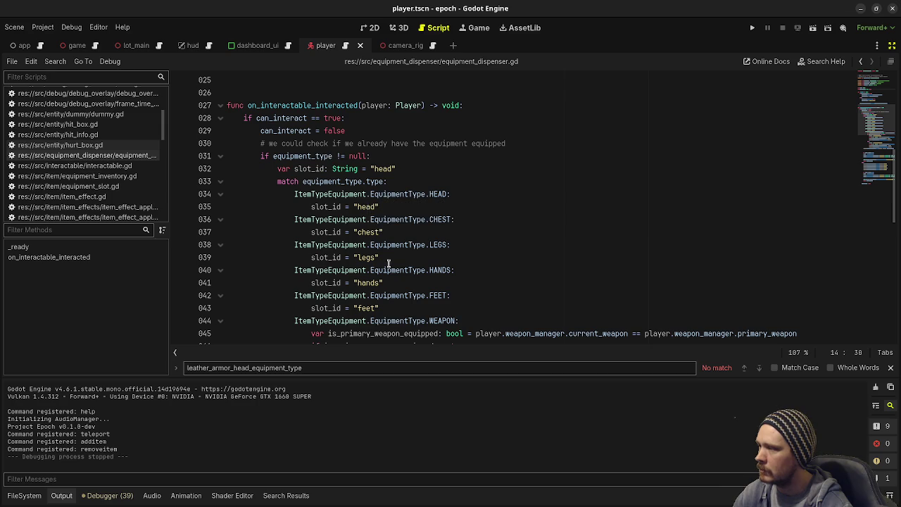
pyautogui.scroll(-2, 440, 322)
pyautogui.scroll(2, 440, 322)
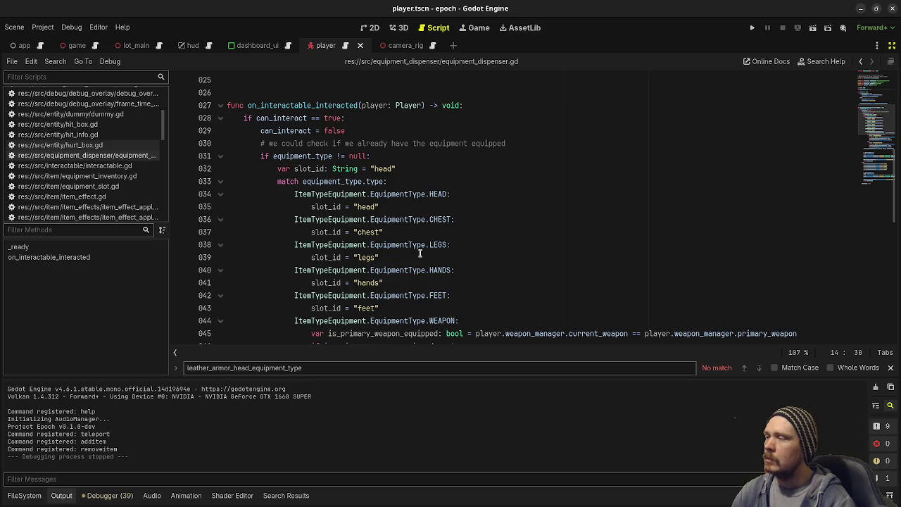
pyautogui.scroll(-2, 420, 254)
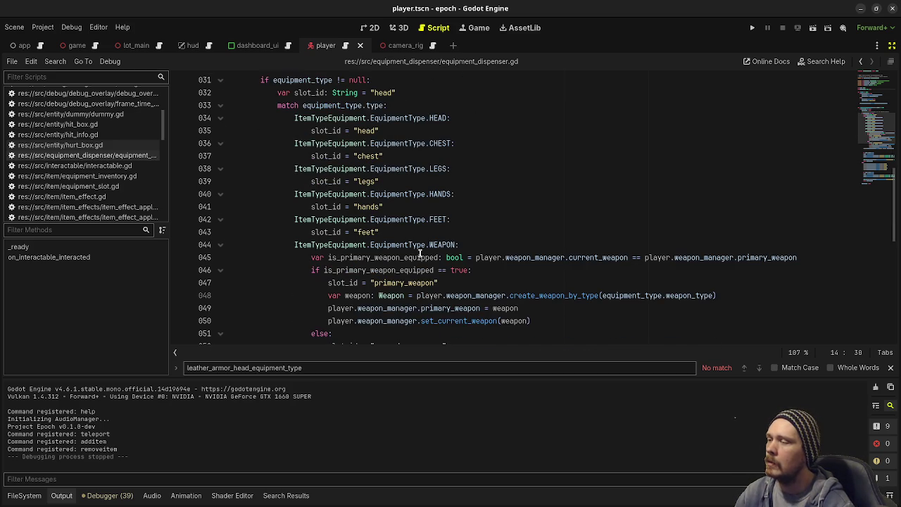
pyautogui.scroll(-2, 420, 254)
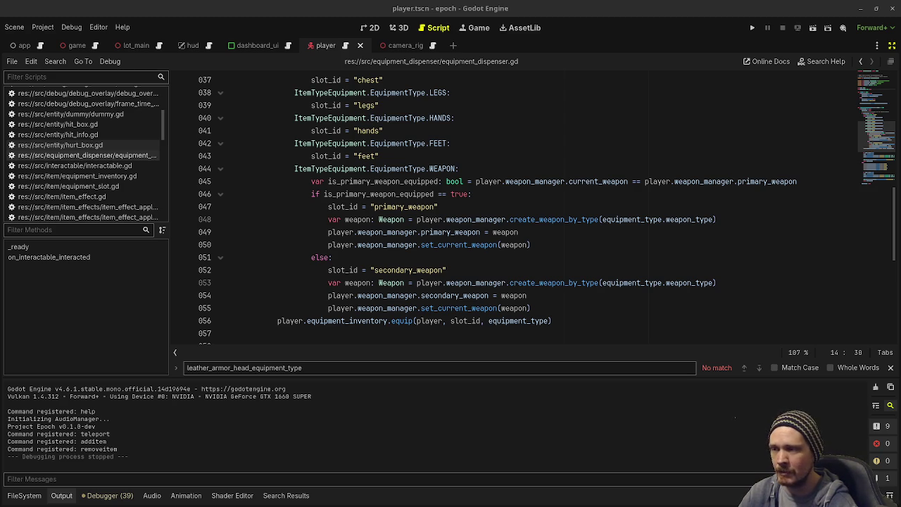
# - Select the equip logic from the equipment_type check on line 31 through line 56
pyautogui.click(582, 322)
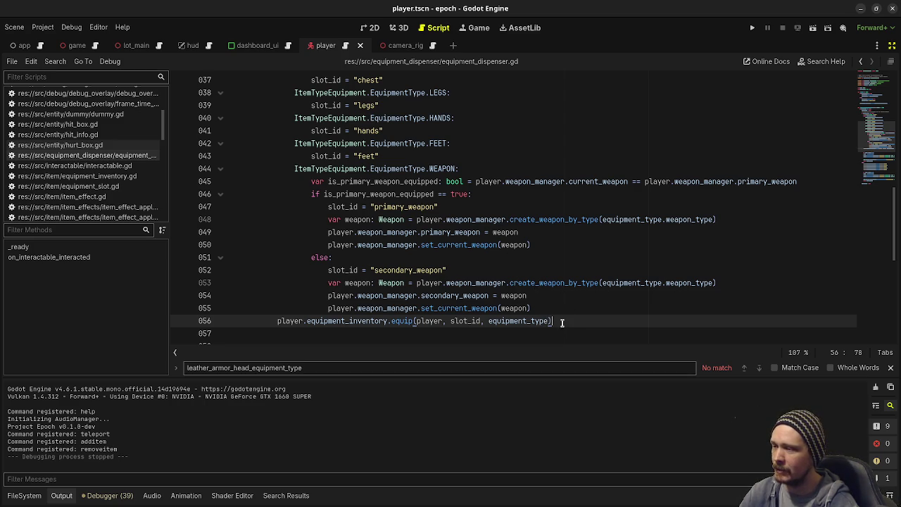
pyautogui.scroll(3, 432, 306)
pyautogui.scroll(3, 432, 307)
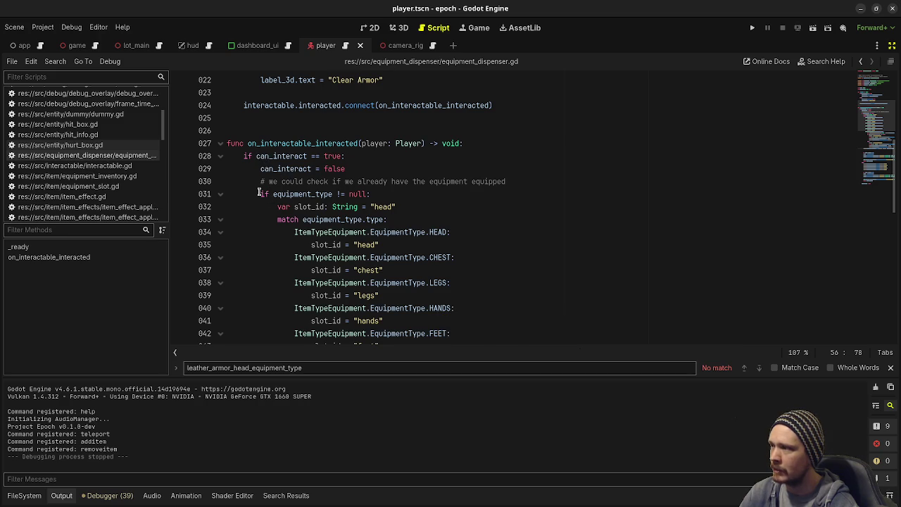
pyautogui.moveTo(259, 193)
pyautogui.mouseDown()
pyautogui.moveTo(437, 283)
pyautogui.moveTo(559, 282)
pyautogui.moveTo(566, 300)
pyautogui.mouseUp()
# - Scroll through the selection to confirm it ends with the equipment_inventory.equip call
pyautogui.scroll(-6, 374, 255)
pyautogui.scroll(-3, 566, 300)
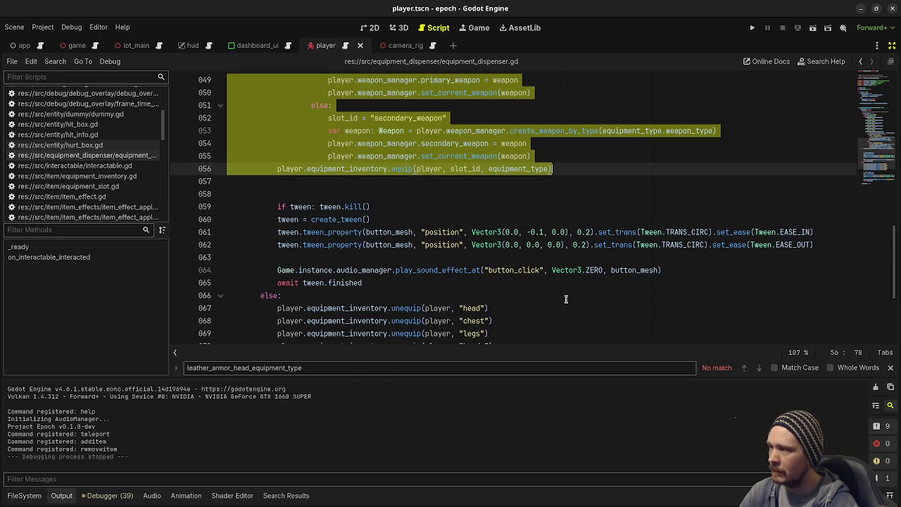
pyautogui.scroll(7, 566, 299)
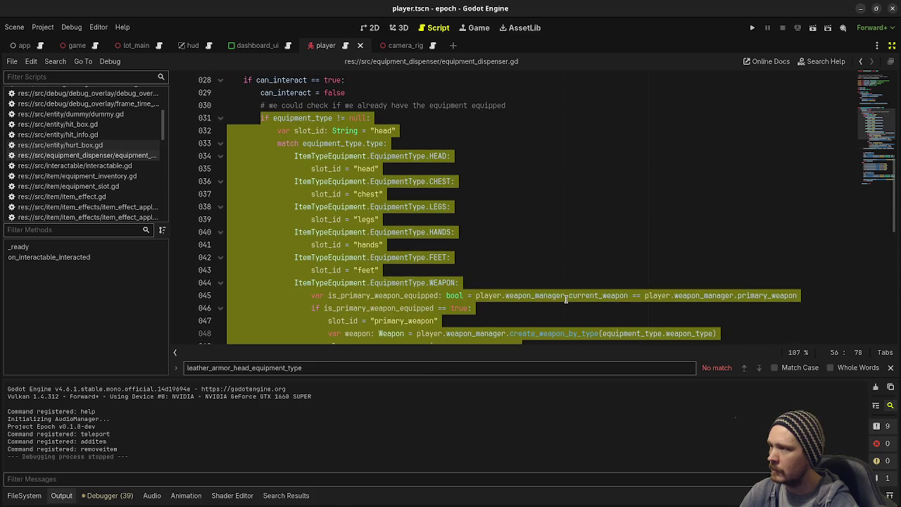
pyautogui.scroll(1, 566, 299)
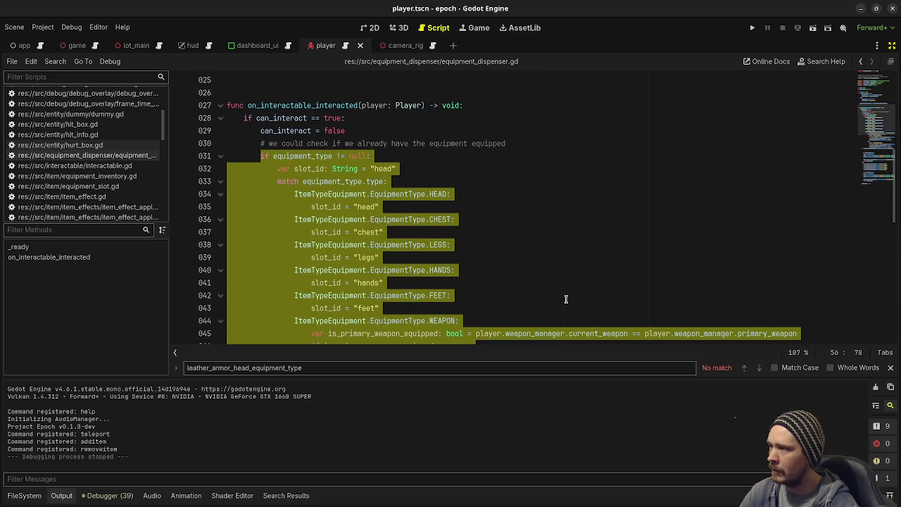
pyautogui.scroll(-5, 552, 270)
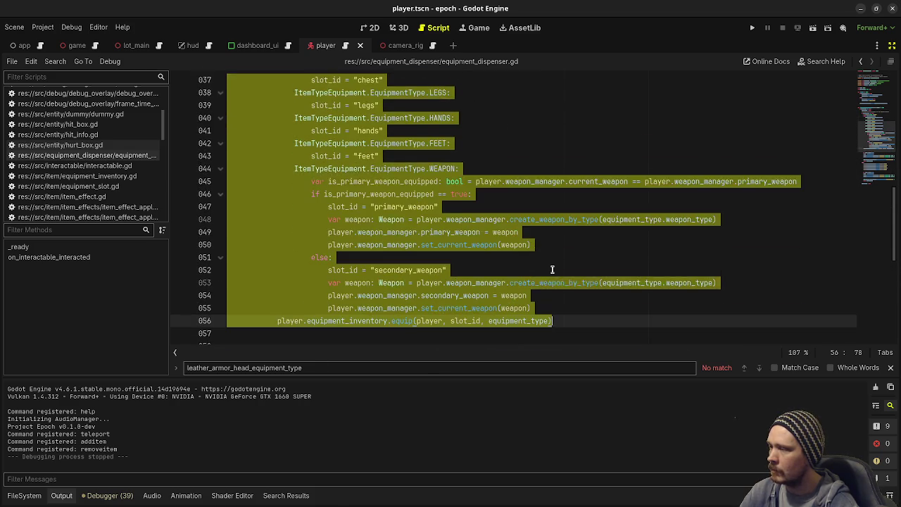
pyautogui.scroll(2, 553, 269)
pyautogui.scroll(-1, 553, 270)
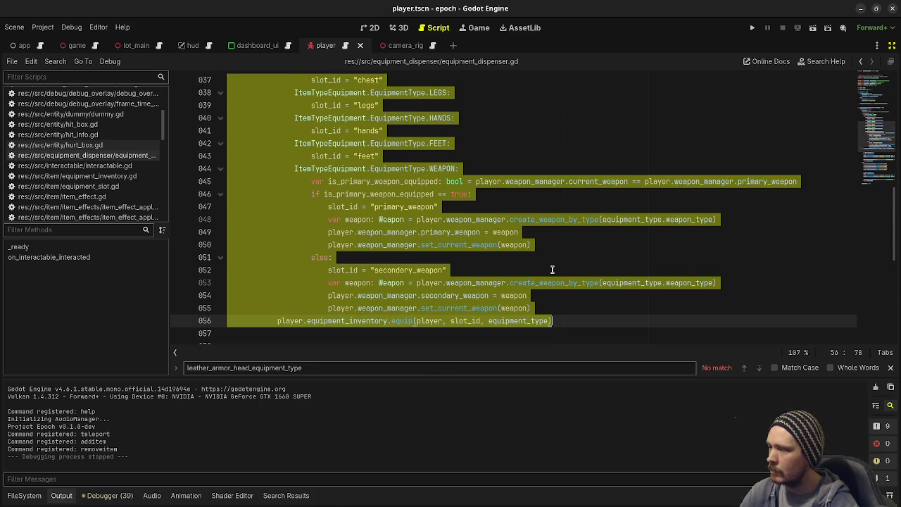
pyautogui.scroll(2, 553, 270)
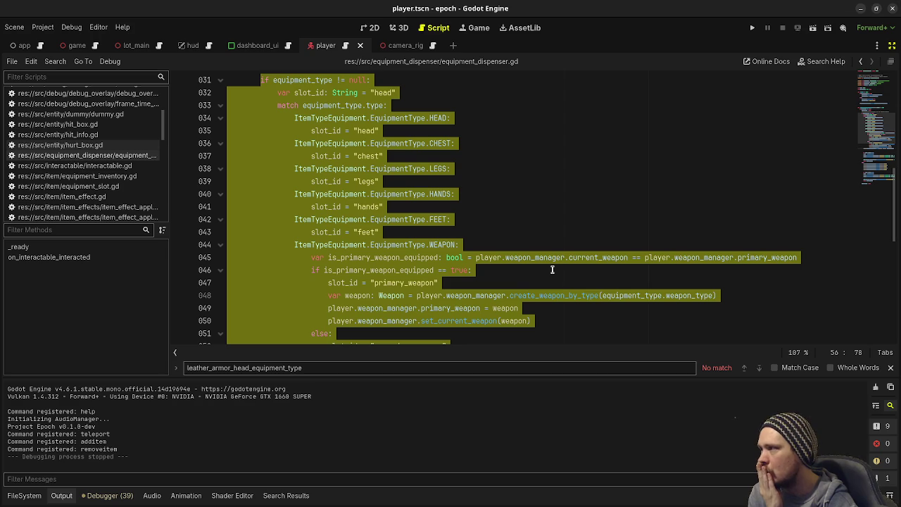
pyautogui.scroll(-2, 103, 190)
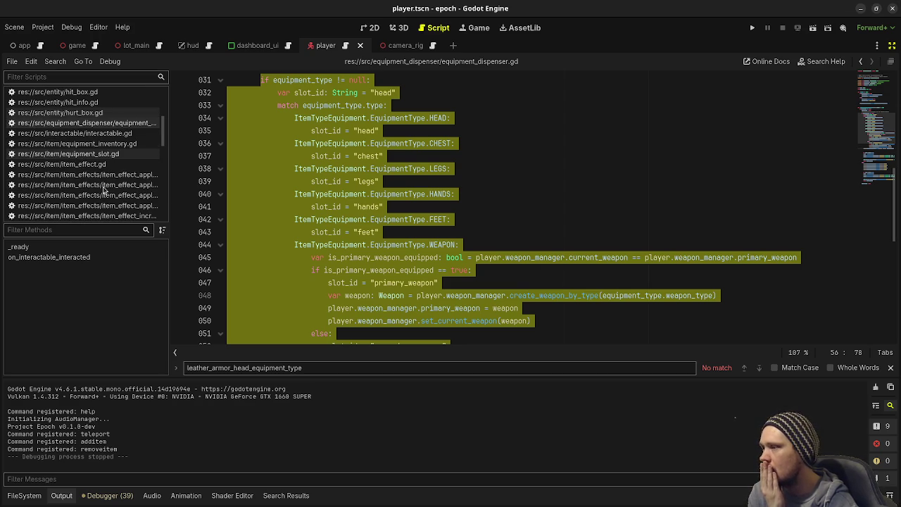
pyautogui.scroll(-3, 103, 189)
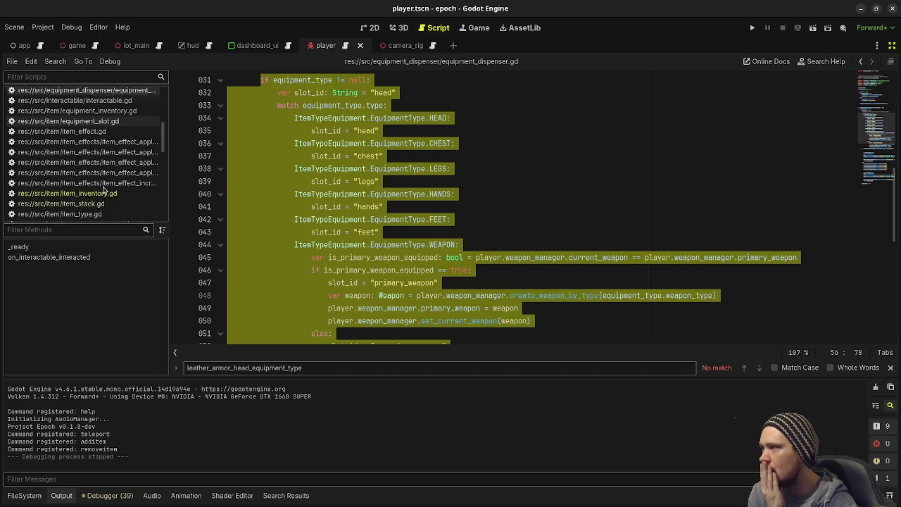
pyautogui.scroll(-4, 466, 250)
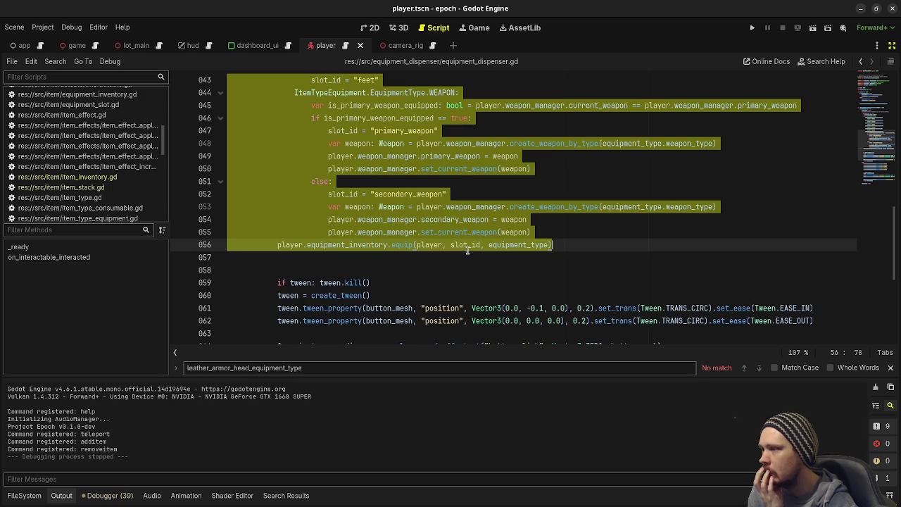